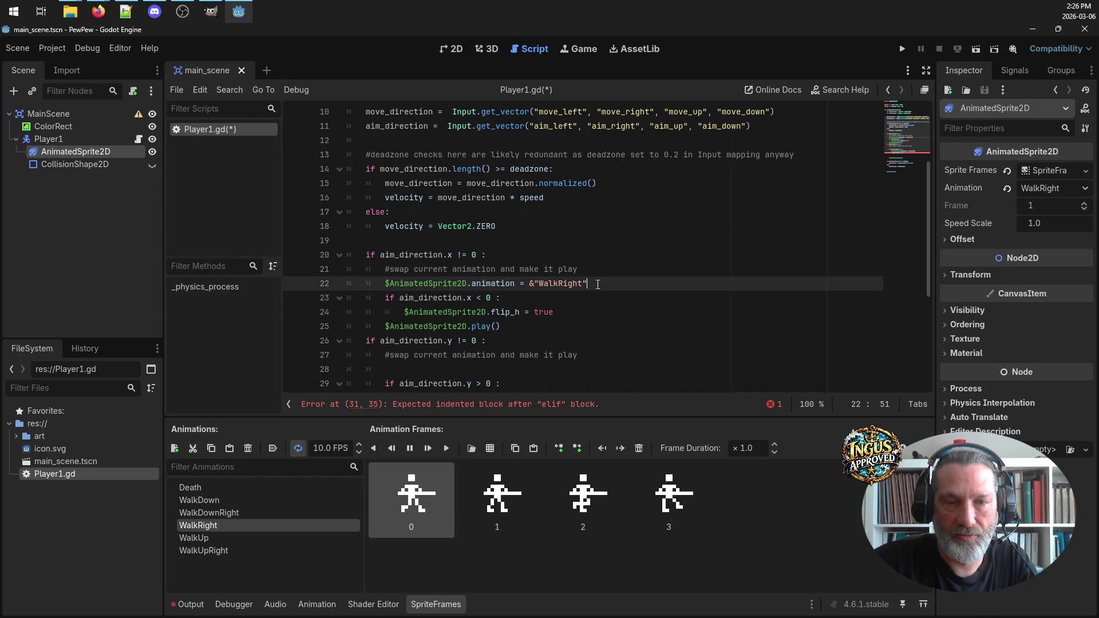
Add an indented default $AnimatedSprite2D.animation = &"WalkRight" line above the aim checks and save
{"action": "mouse_move", "coordinate": [598, 284]}
{"action": "left_mouse_down"}
{"action": "mouse_move", "coordinate": [435, 298]}
{"action": "mouse_move", "coordinate": [387, 285]}
{"action": "left_mouse_up"}
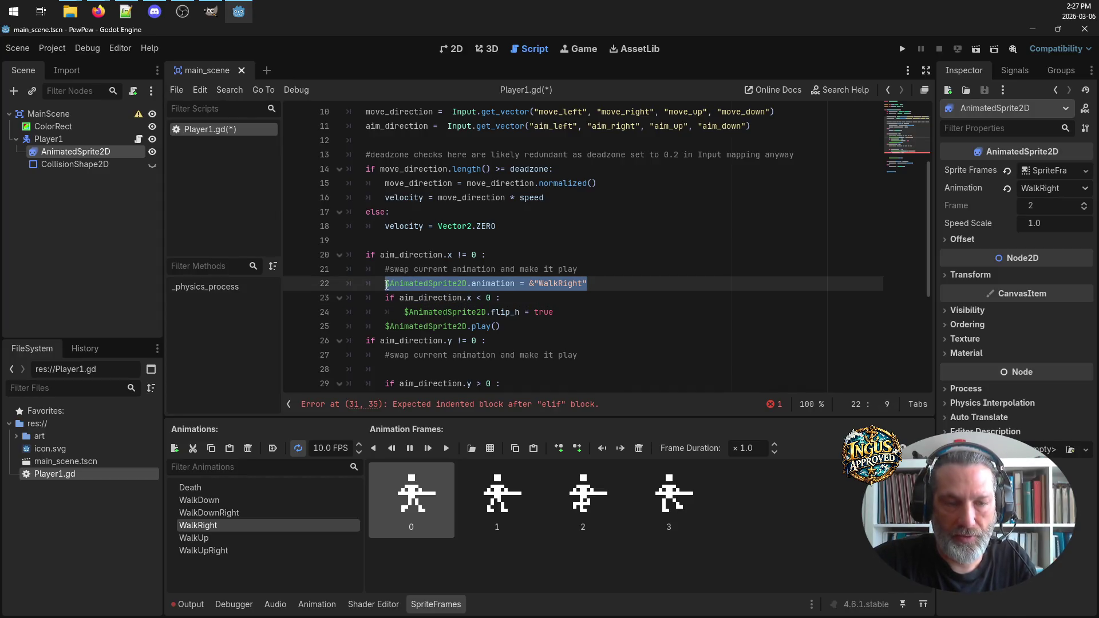
{"action": "key", "text": "ctrl+c"}
{"action": "left_click", "coordinate": [580, 239]}
{"action": "key", "text": "ctrl+v"}
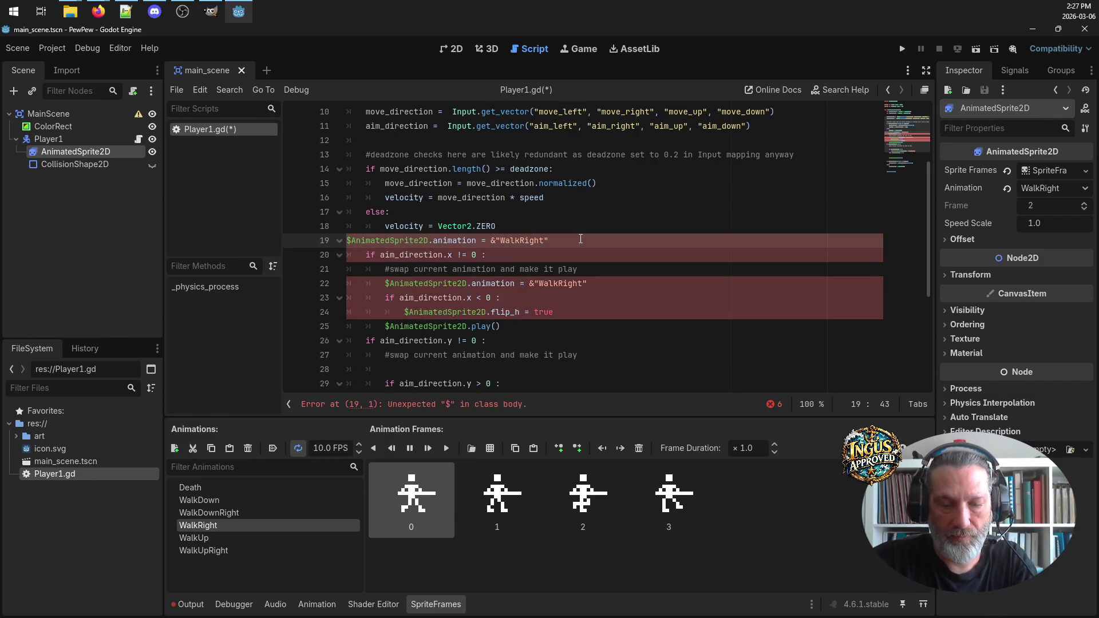
{"action": "key", "text": "Return"}
{"action": "left_click", "coordinate": [348, 239]}
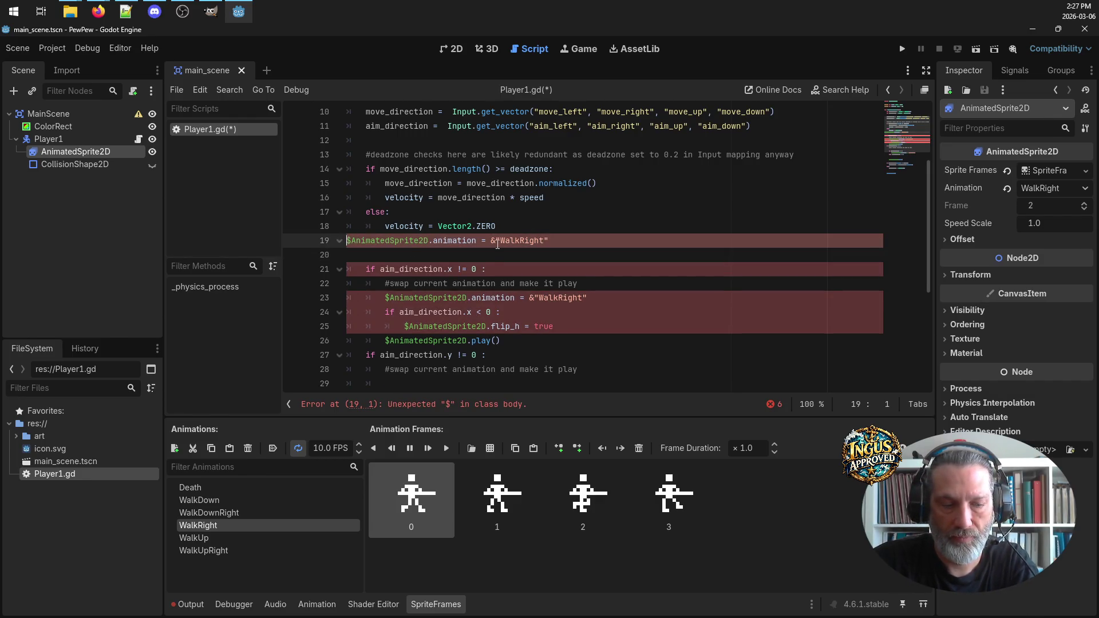
{"action": "key", "text": "Tab"}
{"action": "left_click", "coordinate": [554, 229]}
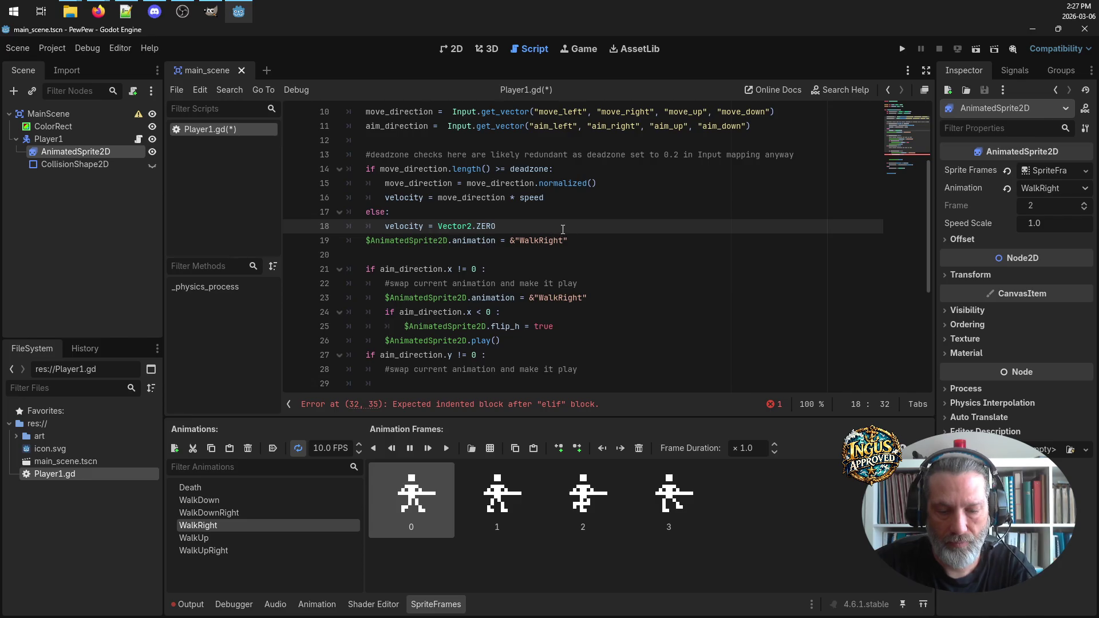
{"action": "key", "text": "Return"}
{"action": "scroll", "coordinate": [614, 268], "scroll_direction": "down", "scroll_amount": 3}
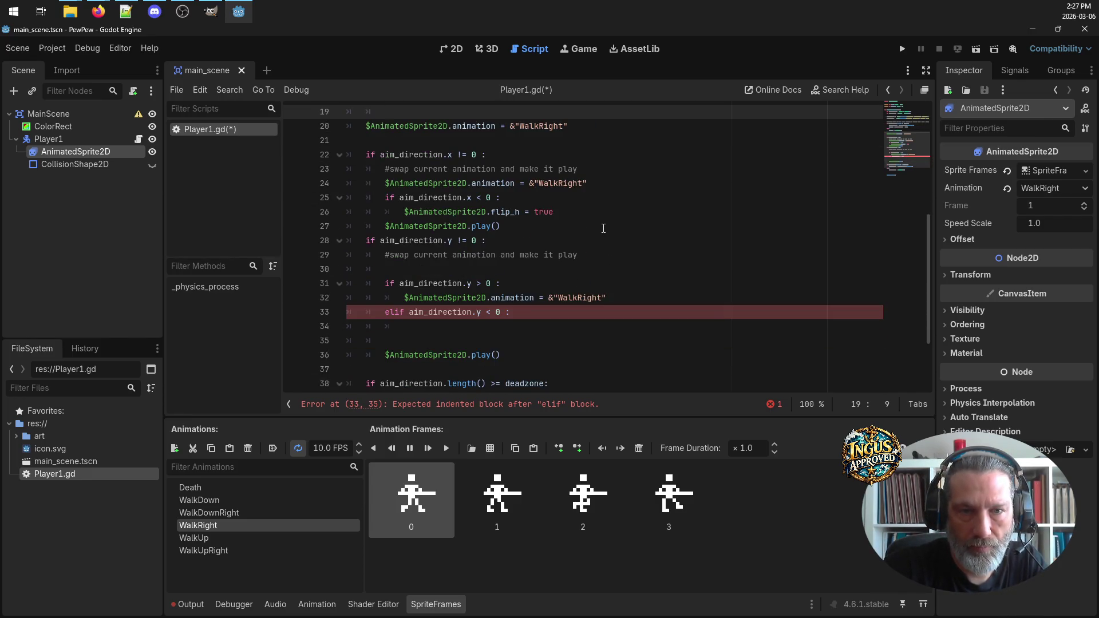
{"action": "scroll", "coordinate": [603, 228], "scroll_direction": "up", "scroll_amount": 4}
{"action": "scroll", "coordinate": [601, 227], "scroll_direction": "down", "scroll_amount": 2}
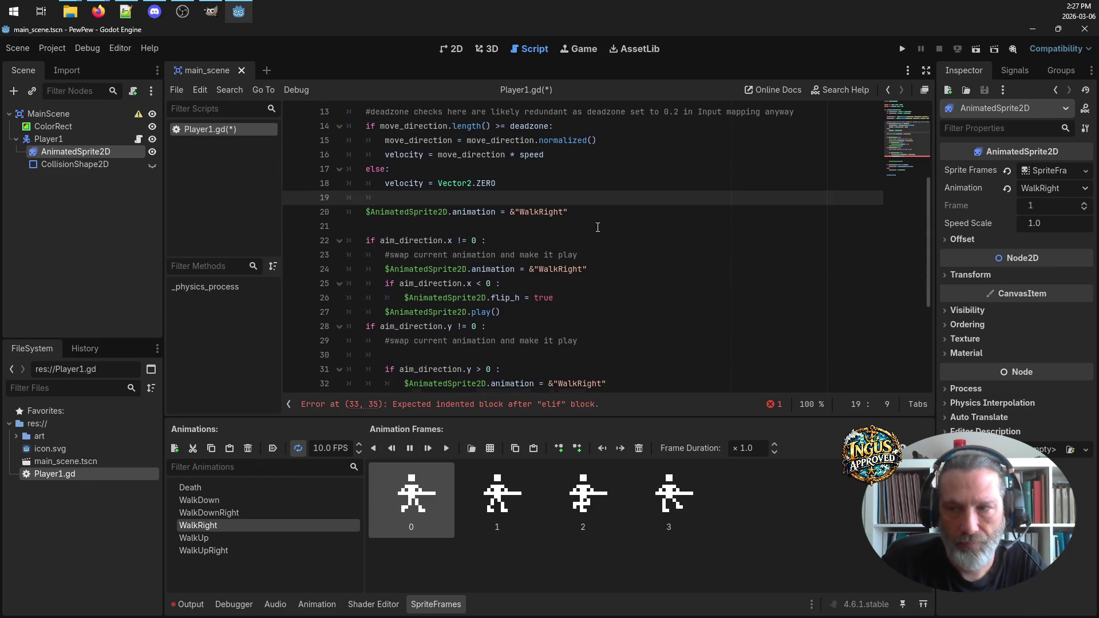
{"action": "key", "text": "ctrl+s"}
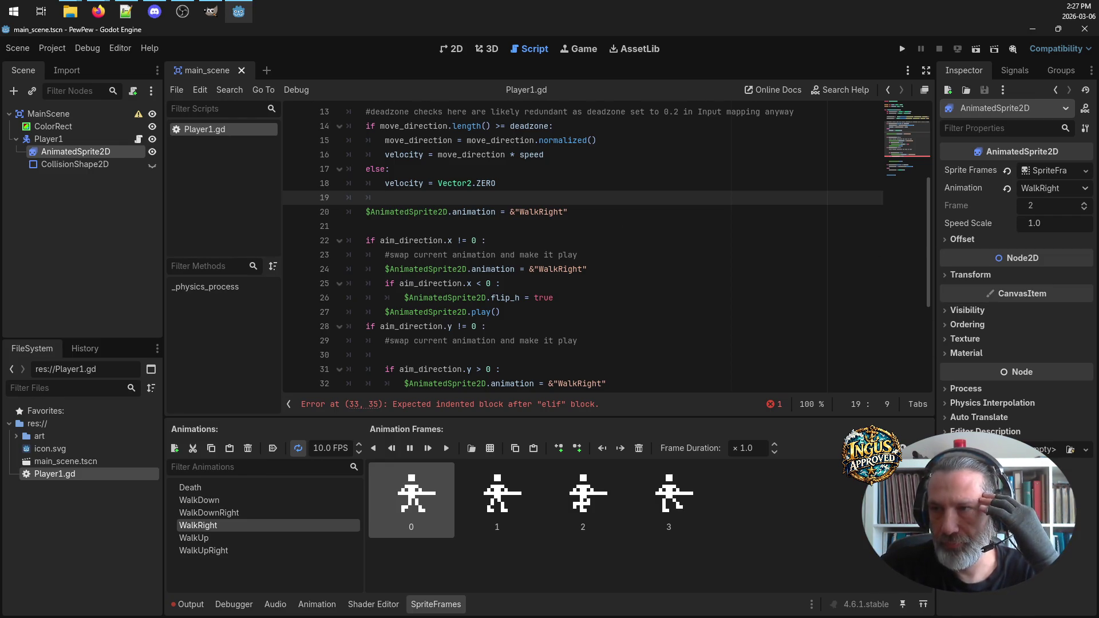
Delete the stray blank line inside the empty elif block
{"action": "scroll", "coordinate": [545, 284], "scroll_direction": "down", "scroll_amount": 3}
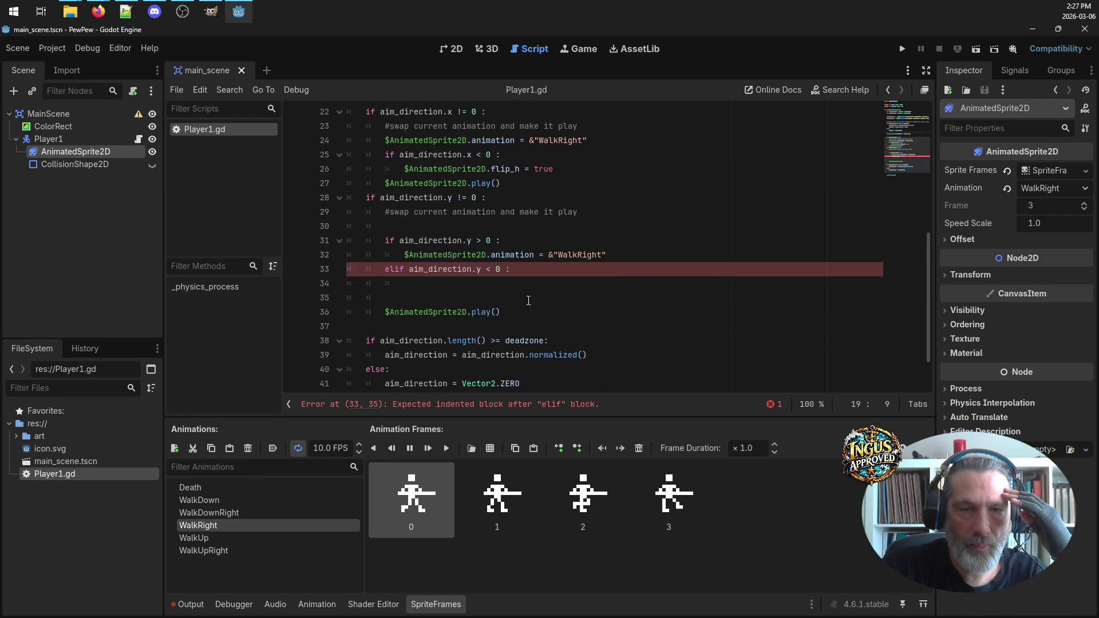
{"action": "left_click", "coordinate": [492, 300]}
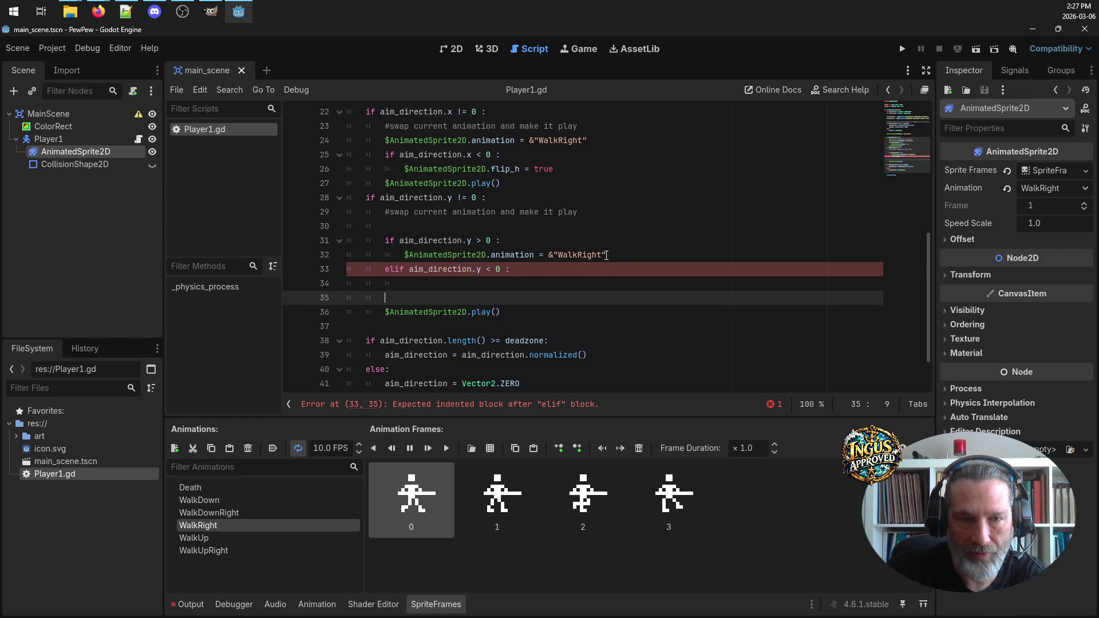
{"action": "key", "text": "BackSpace"}
{"action": "key", "text": "BackSpace"}
{"action": "key", "text": "BackSpace"}
{"action": "scroll", "coordinate": [495, 244], "scroll_direction": "up", "scroll_amount": 3}
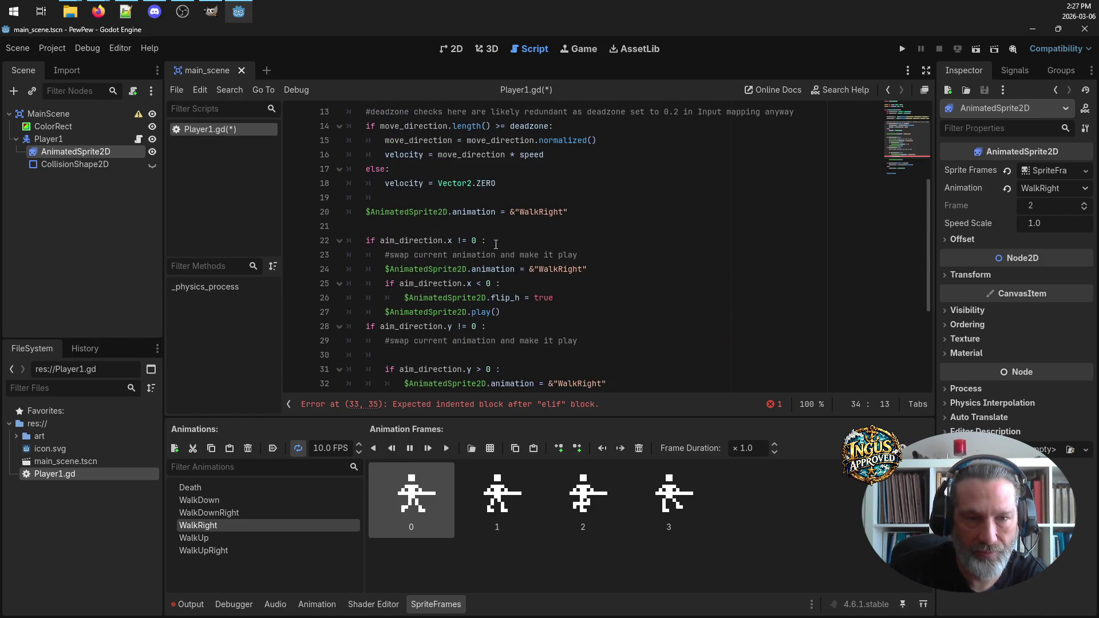
{"action": "scroll", "coordinate": [495, 245], "scroll_direction": "down", "scroll_amount": 2}
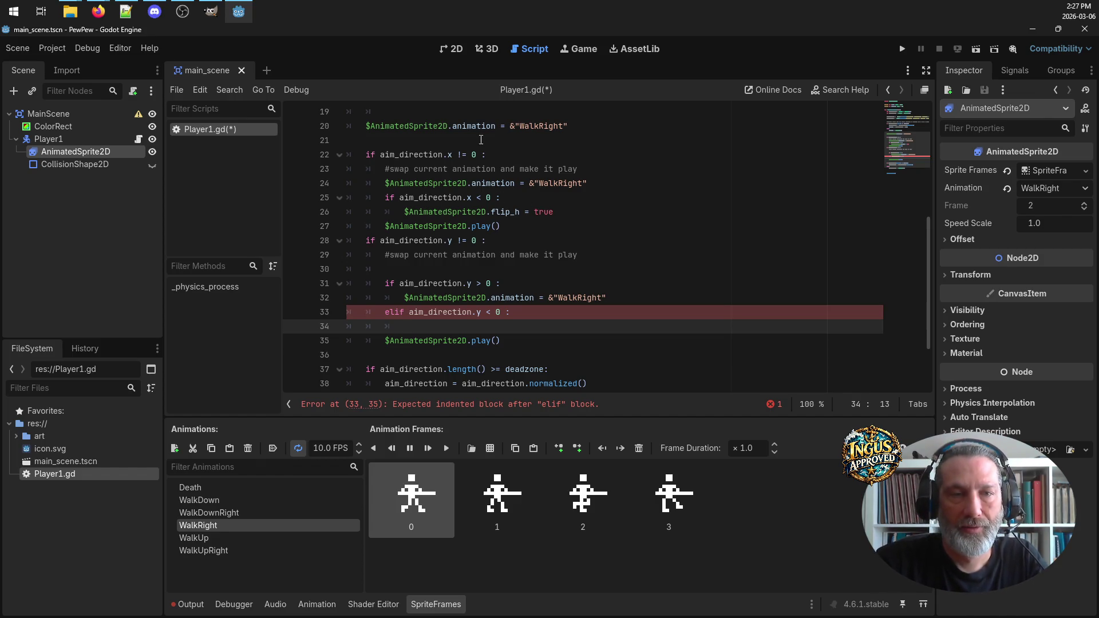
{"action": "mouse_move", "coordinate": [521, 225]}
{"action": "left_mouse_down"}
{"action": "mouse_move", "coordinate": [253, 159]}
{"action": "mouse_move", "coordinate": [323, 165]}
{"action": "left_mouse_up"}
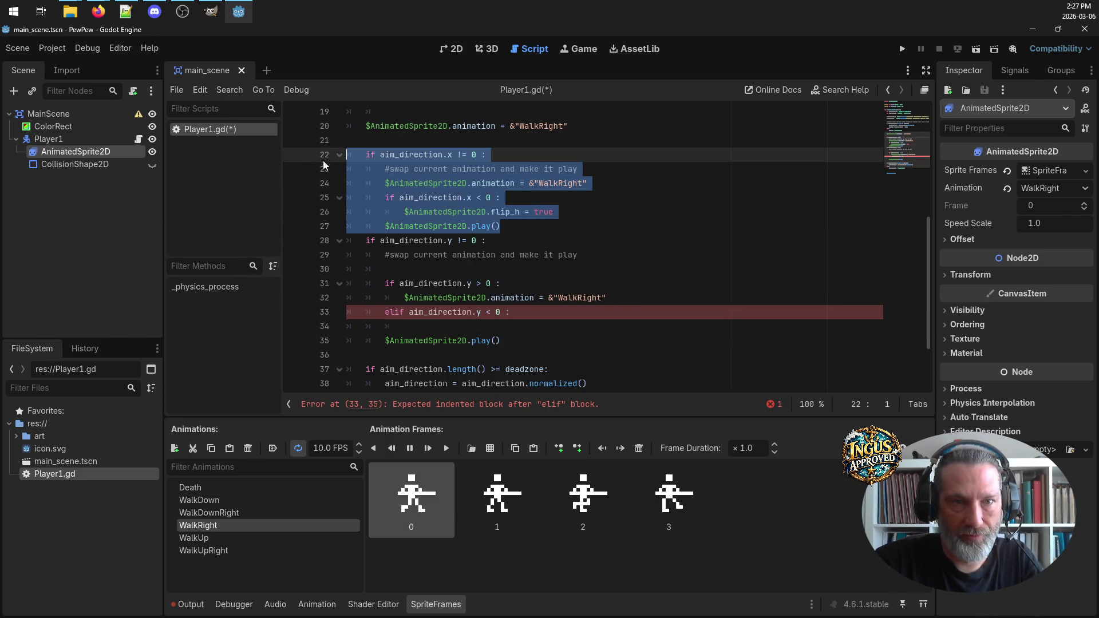
Paste a duplicate of the aim_direction.x block above the original
{"action": "key", "text": "ctrl+c"}
{"action": "left_click", "coordinate": [354, 145]}
{"action": "key", "text": "ctrl+v"}
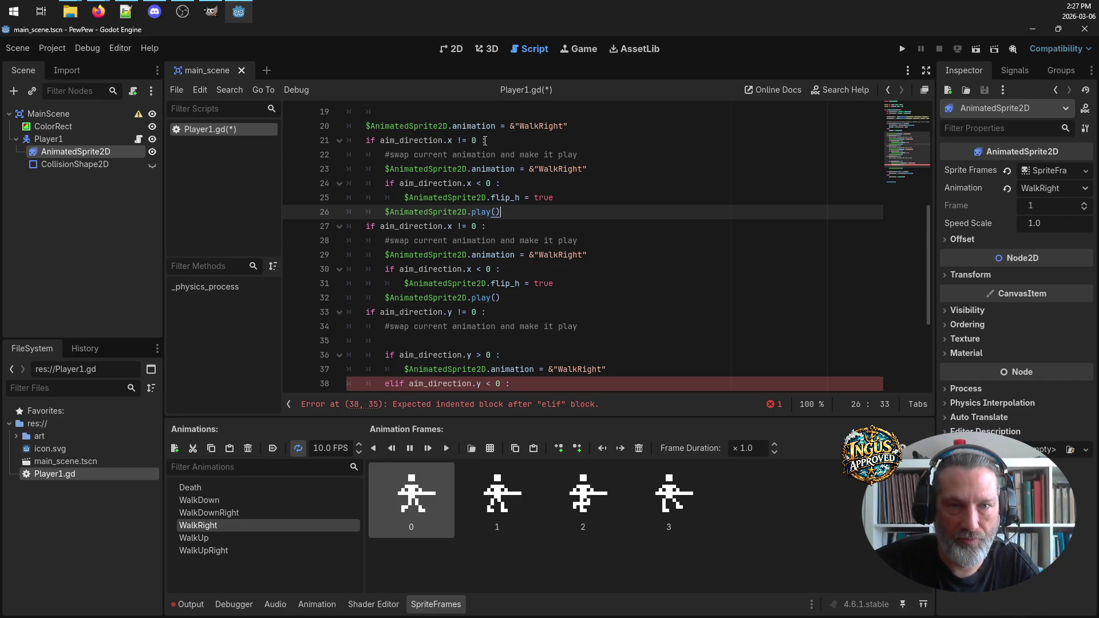
Change the duplicate's condition to aim_direction.x != 0 && aim_direction.y != 0
{"action": "left_click", "coordinate": [482, 140]}
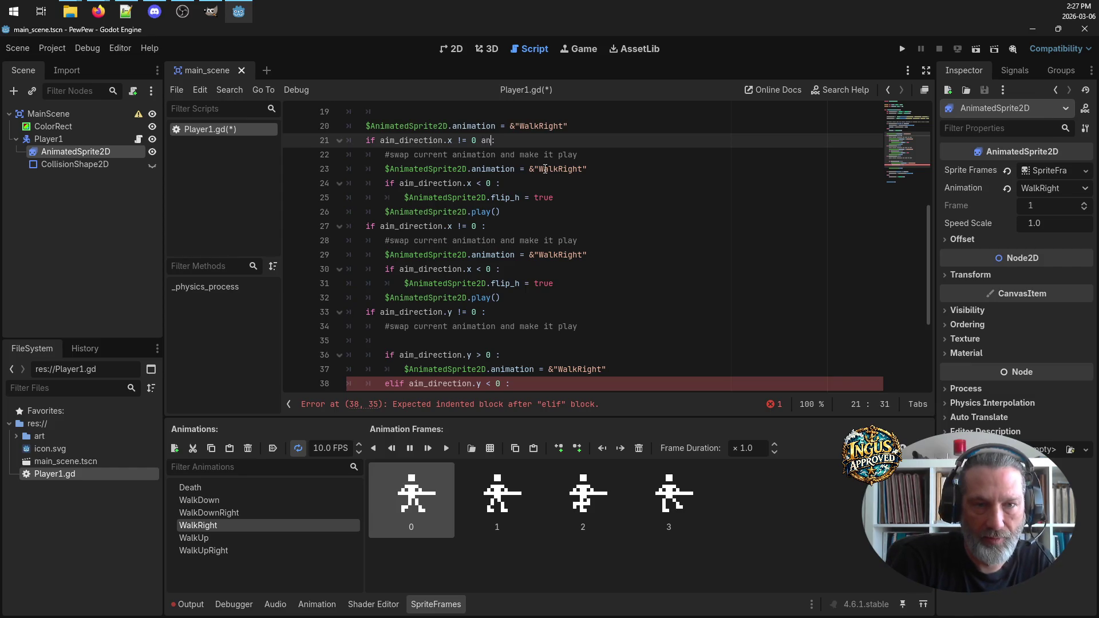
{"action": "type", "text": "and"}
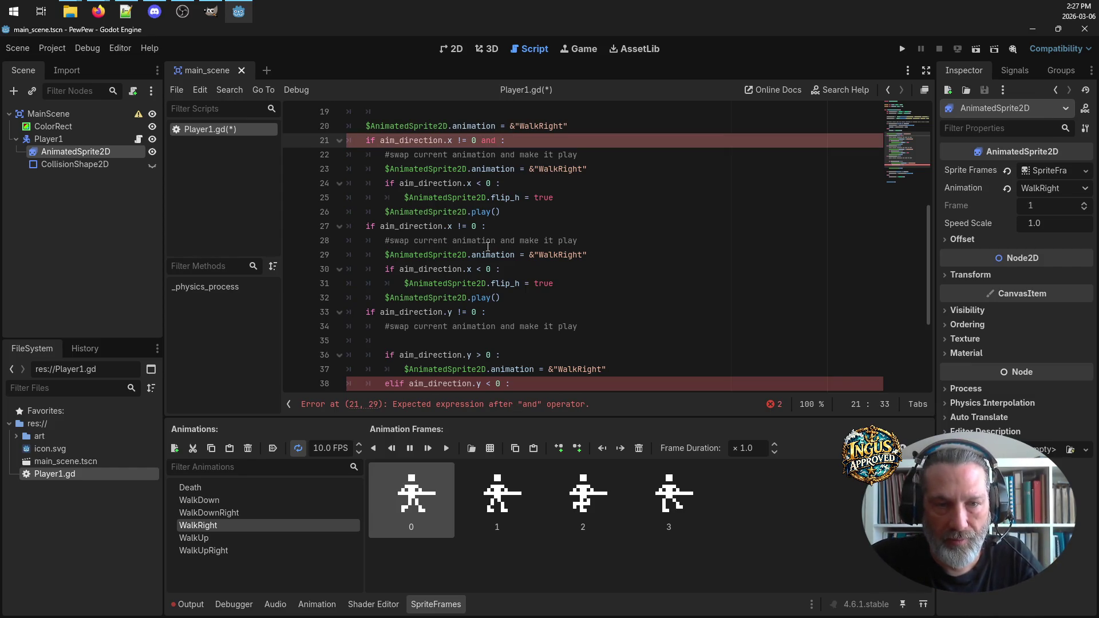
{"action": "left_click_drag", "start_coordinate": [379, 312], "coordinate": [477, 312]}
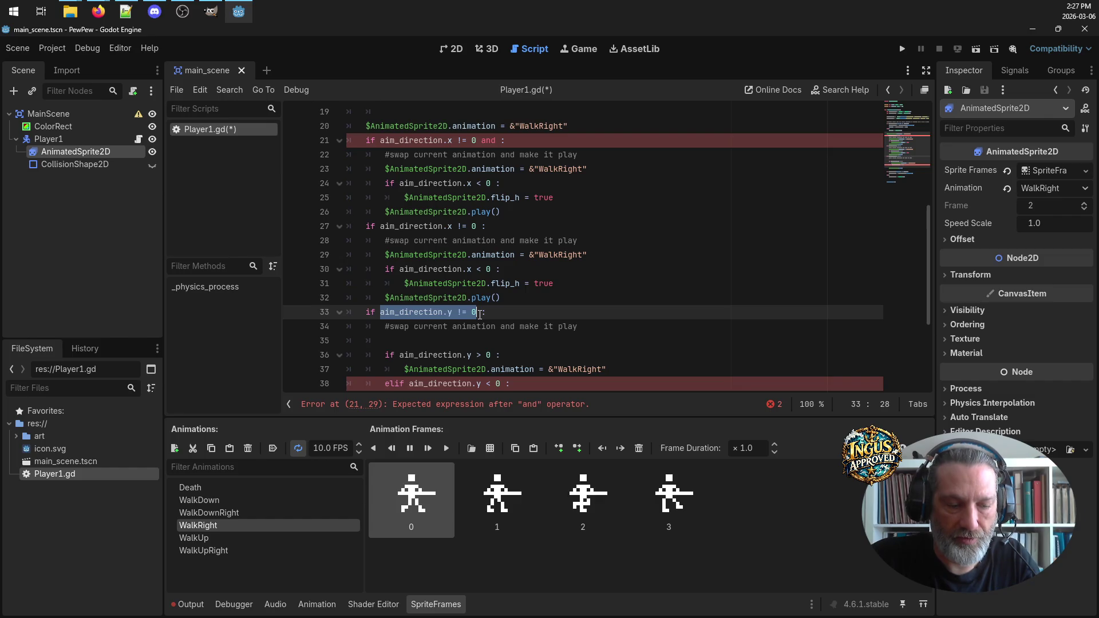
{"action": "key", "text": "ctrl+c"}
{"action": "left_click", "coordinate": [499, 140]}
{"action": "key", "text": "ctrl+v"}
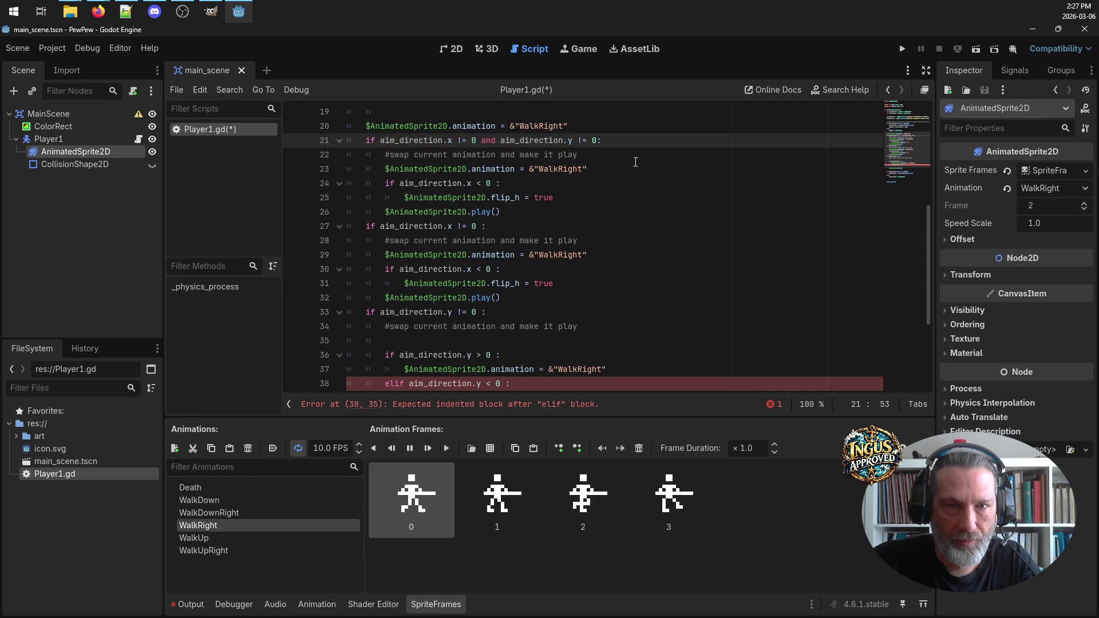
{"action": "left_click", "coordinate": [623, 178]}
{"action": "double_click", "coordinate": [484, 140]}
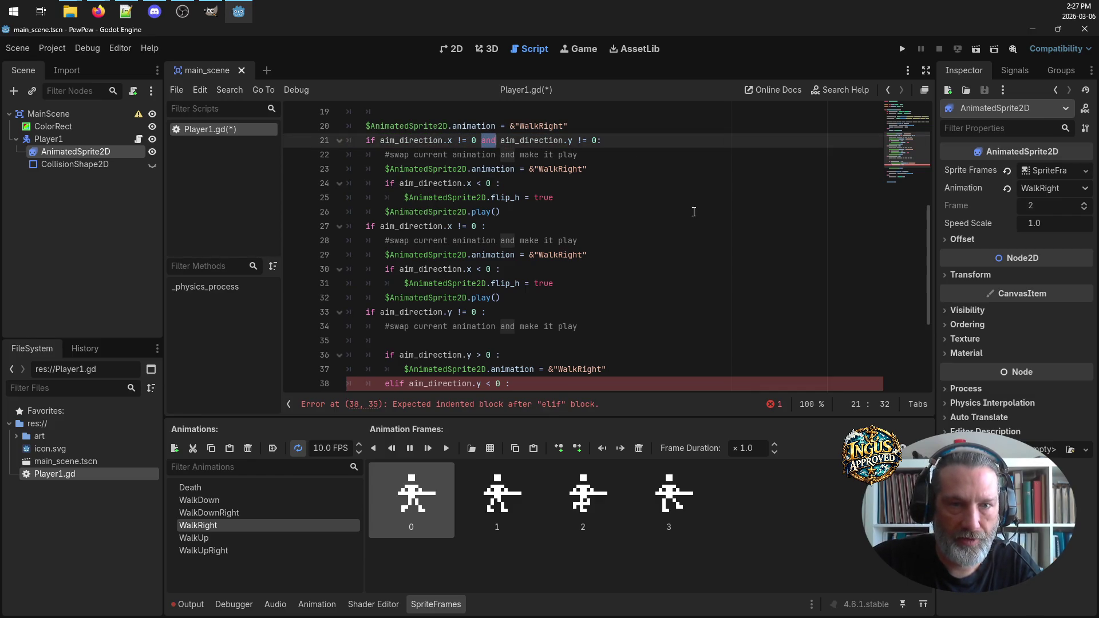
{"action": "scroll", "coordinate": [702, 215], "scroll_direction": "up", "scroll_amount": 2}
{"action": "type", "text": "&&"}
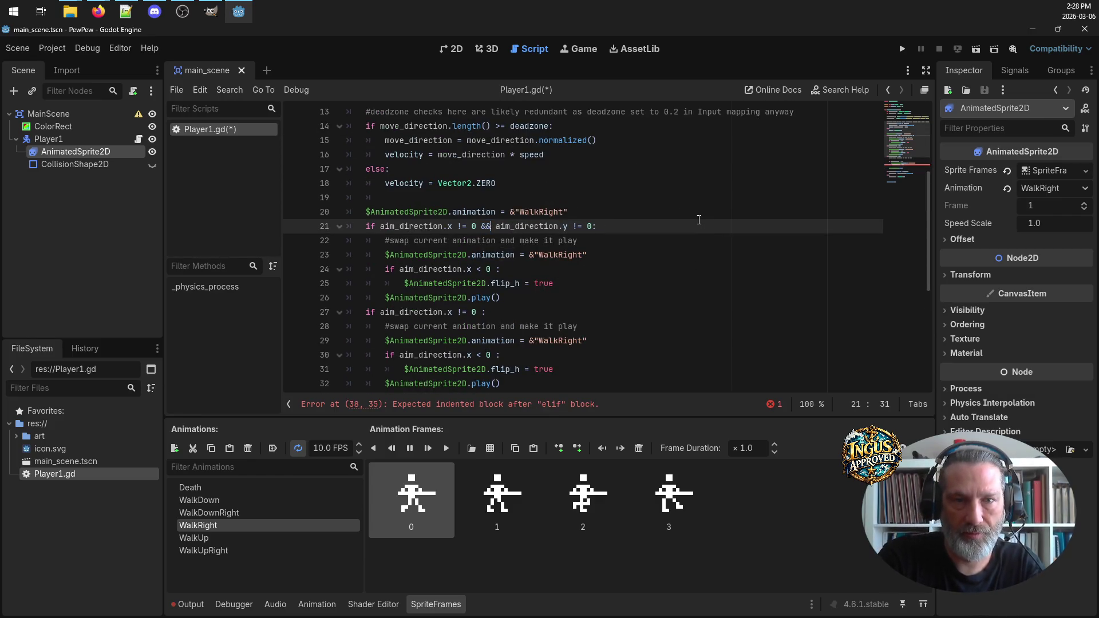
{"action": "left_click", "coordinate": [683, 271]}
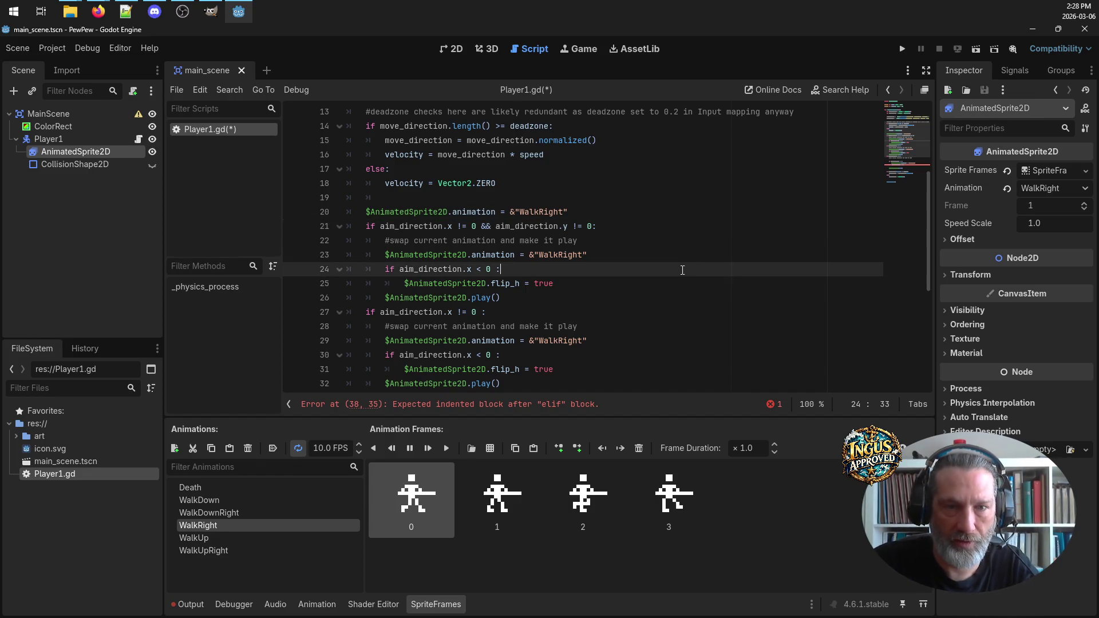
{"action": "left_click", "coordinate": [508, 231]}
{"action": "scroll", "coordinate": [601, 262], "scroll_direction": "down", "scroll_amount": 1}
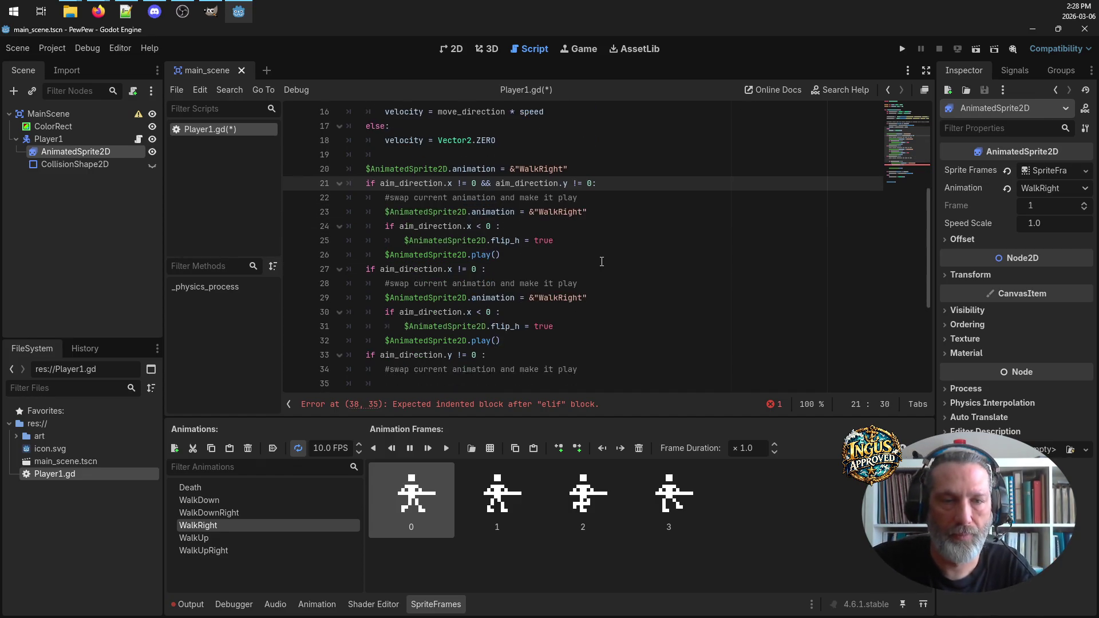
{"action": "scroll", "coordinate": [602, 262], "scroll_direction": "down", "scroll_amount": 2}
{"action": "scroll", "coordinate": [557, 215], "scroll_direction": "up", "scroll_amount": 1}
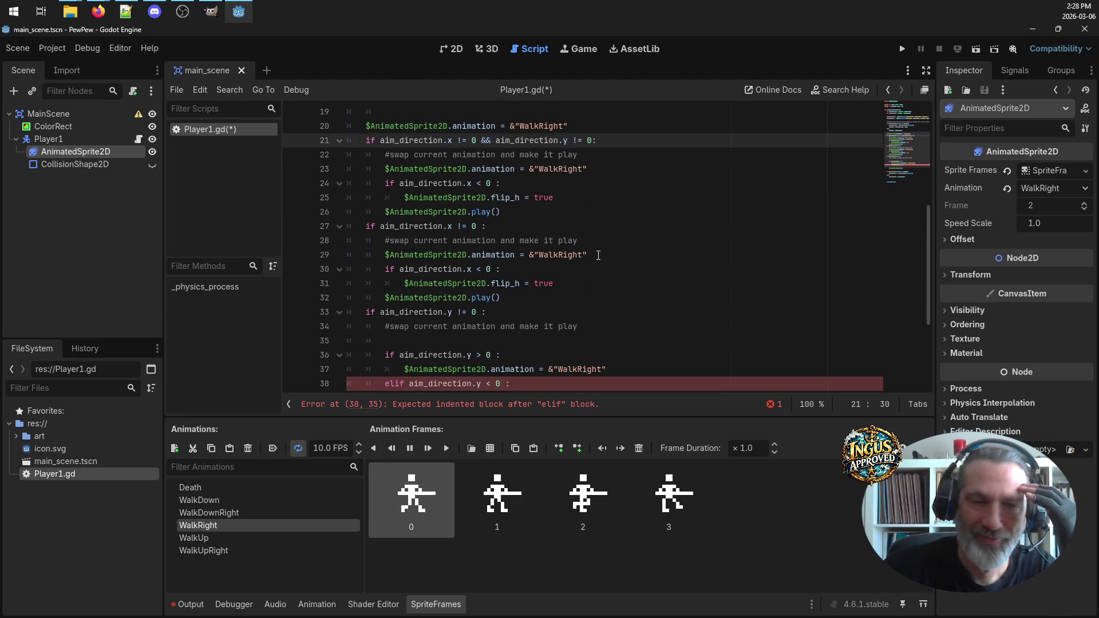
{"action": "scroll", "coordinate": [588, 238], "scroll_direction": "up", "scroll_amount": 2}
{"action": "scroll", "coordinate": [588, 238], "scroll_direction": "down", "scroll_amount": 3}
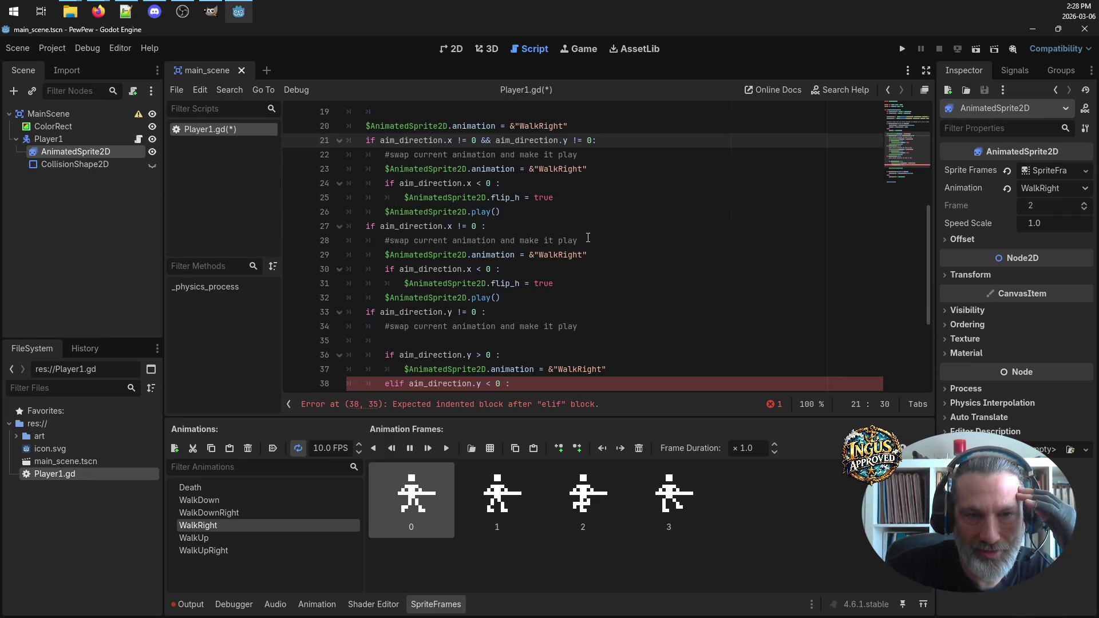
{"action": "scroll", "coordinate": [588, 238], "scroll_direction": "up", "scroll_amount": 3}
{"action": "scroll", "coordinate": [588, 237], "scroll_direction": "down", "scroll_amount": 1}
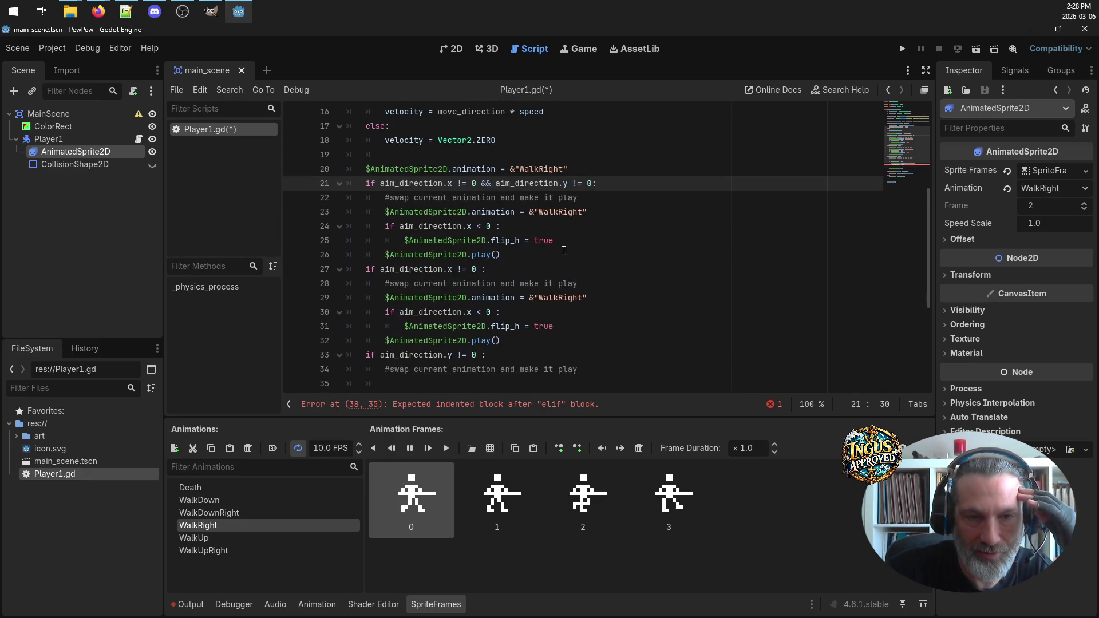
{"action": "left_click_drag", "start_coordinate": [503, 256], "coordinate": [270, 181]}
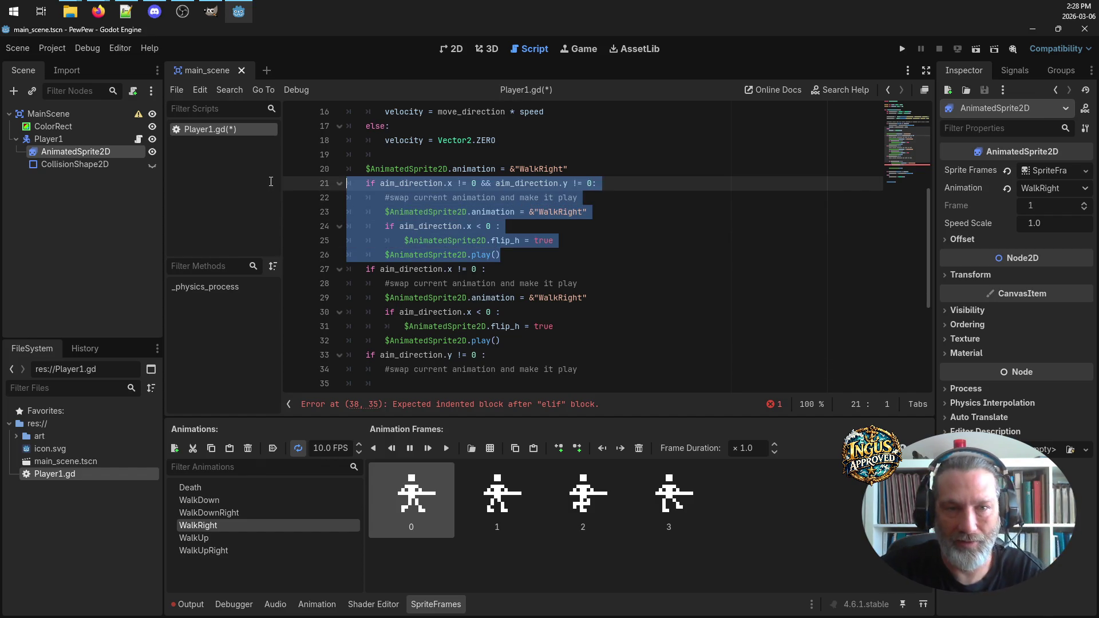
Delete the both-axes aim block along with the default WalkRight line
{"action": "key", "text": "Delete"}
{"action": "key", "text": "shift+Up"}
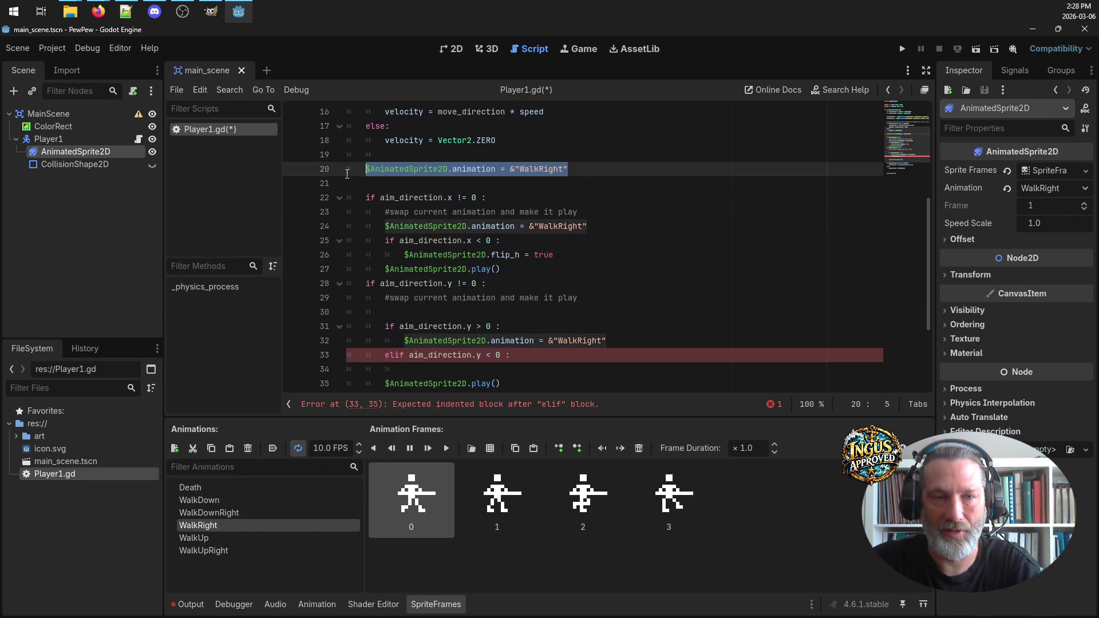
{"action": "key", "text": "Delete"}
{"action": "key", "text": "Delete"}
{"action": "key", "text": "BackSpace"}
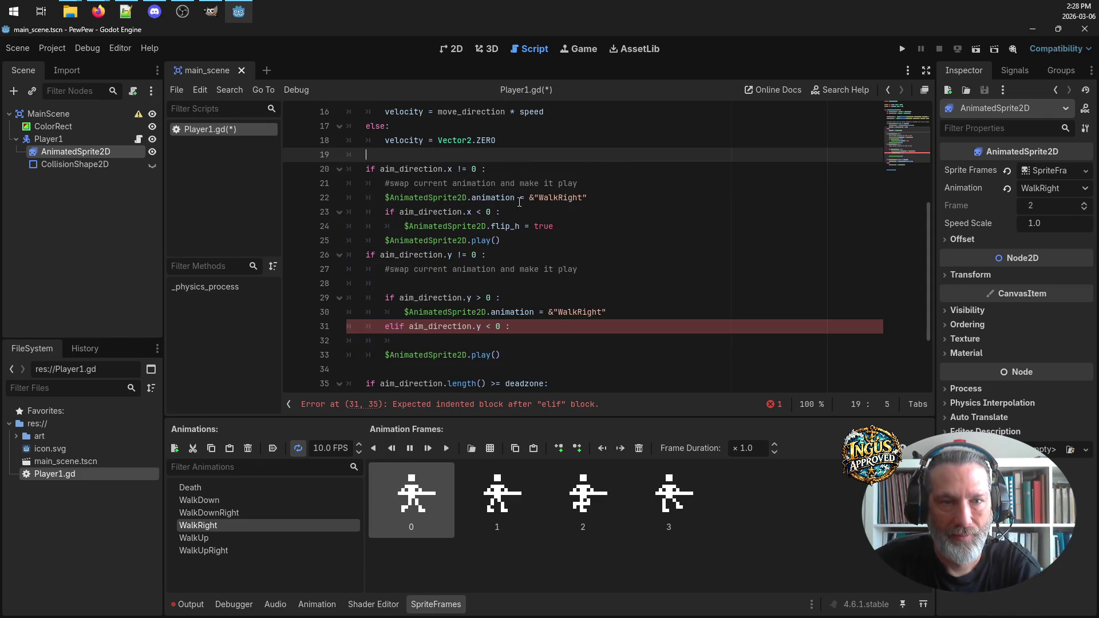
Remove the empty line 28 and the blank line under the elif
{"action": "scroll", "coordinate": [552, 247], "scroll_direction": "down", "scroll_amount": 2}
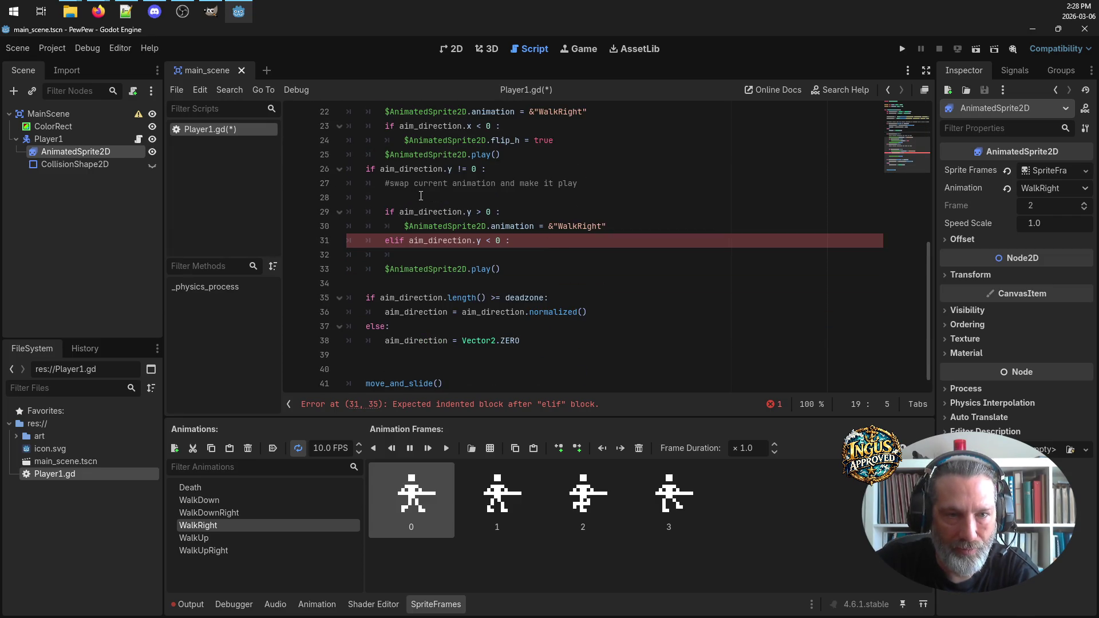
{"action": "left_click", "coordinate": [419, 198]}
{"action": "key", "text": "BackSpace"}
{"action": "key", "text": "BackSpace"}
{"action": "key", "text": "BackSpace"}
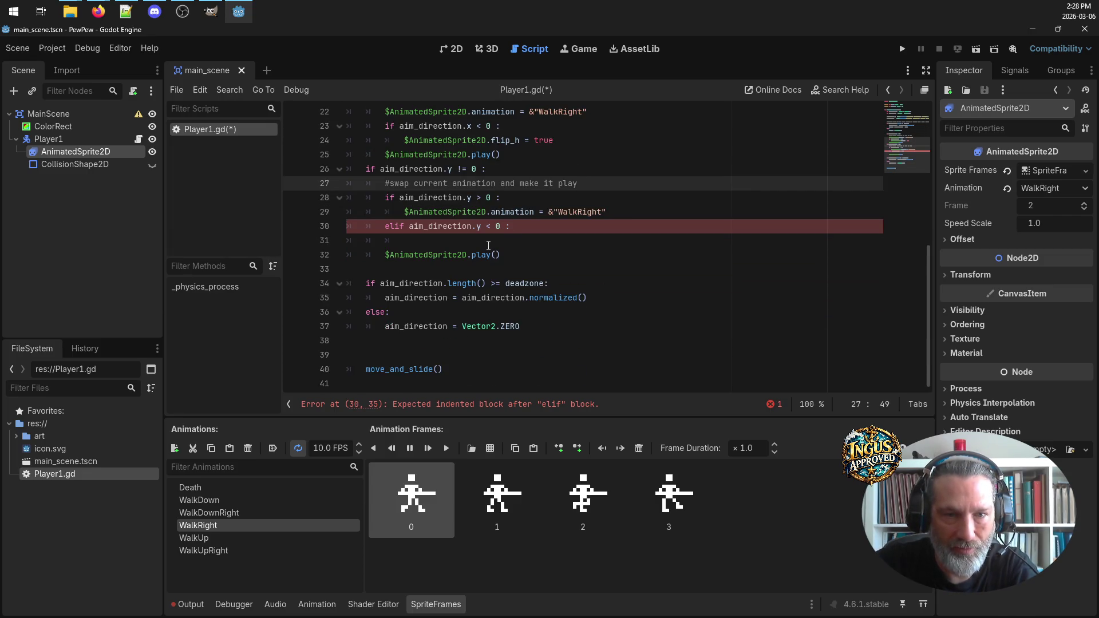
{"action": "left_click", "coordinate": [455, 241]}
{"action": "scroll", "coordinate": [506, 247], "scroll_direction": "up", "scroll_amount": 3}
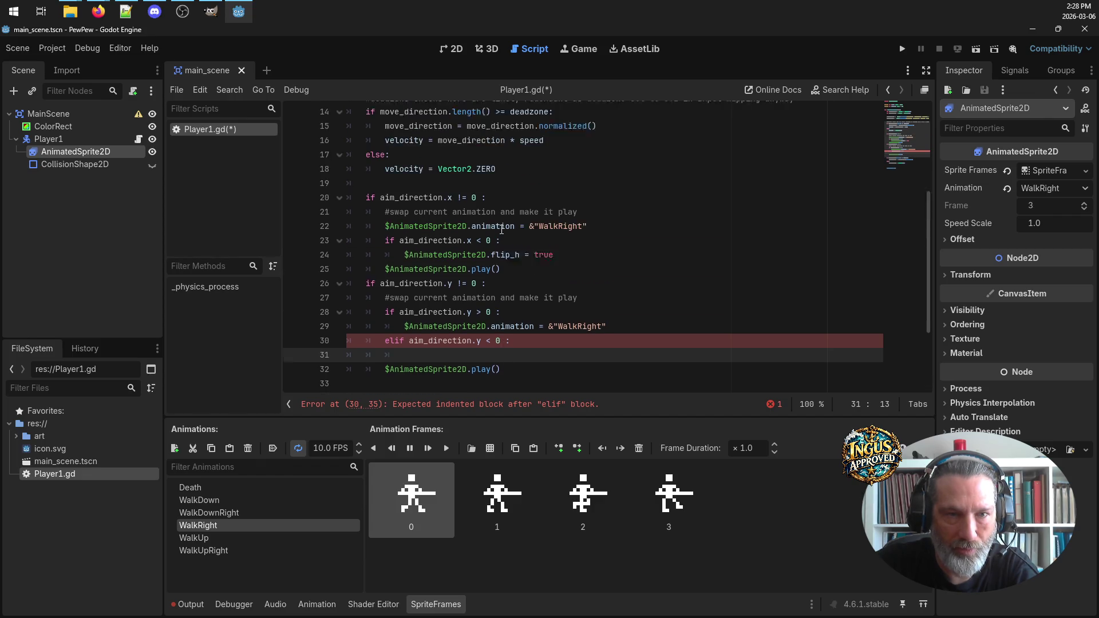
{"action": "scroll", "coordinate": [498, 279], "scroll_direction": "down", "scroll_amount": 3}
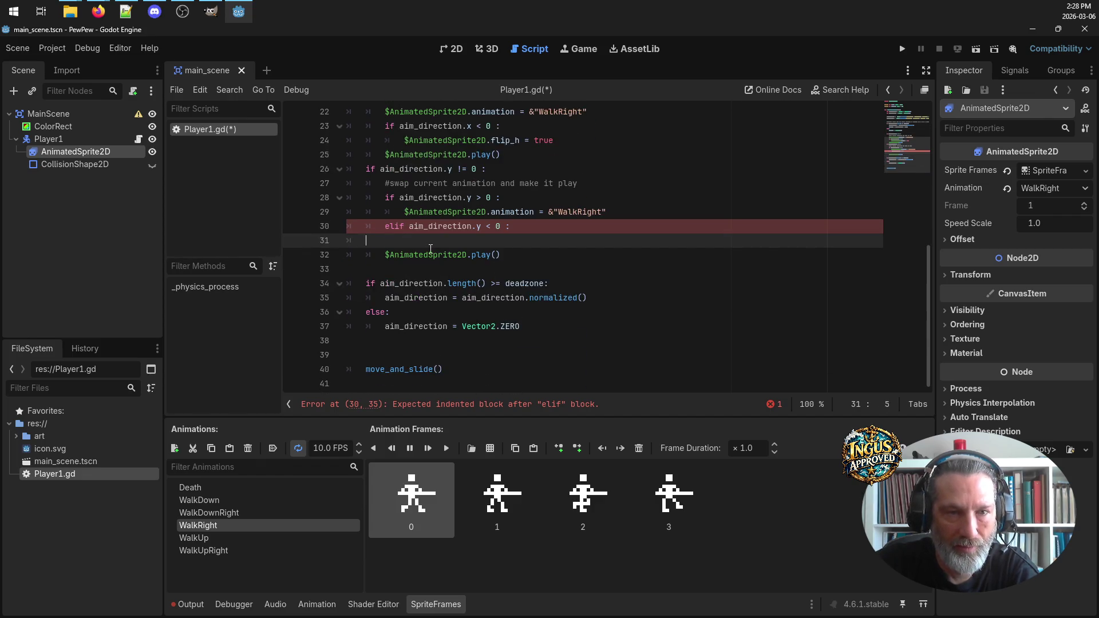
{"action": "key", "text": "BackSpace"}
{"action": "key", "text": "BackSpace"}
{"action": "key", "text": "BackSpace"}
Comment out the five lines of the vertical aim_direction.y block with #
{"action": "left_click", "coordinate": [370, 169]}
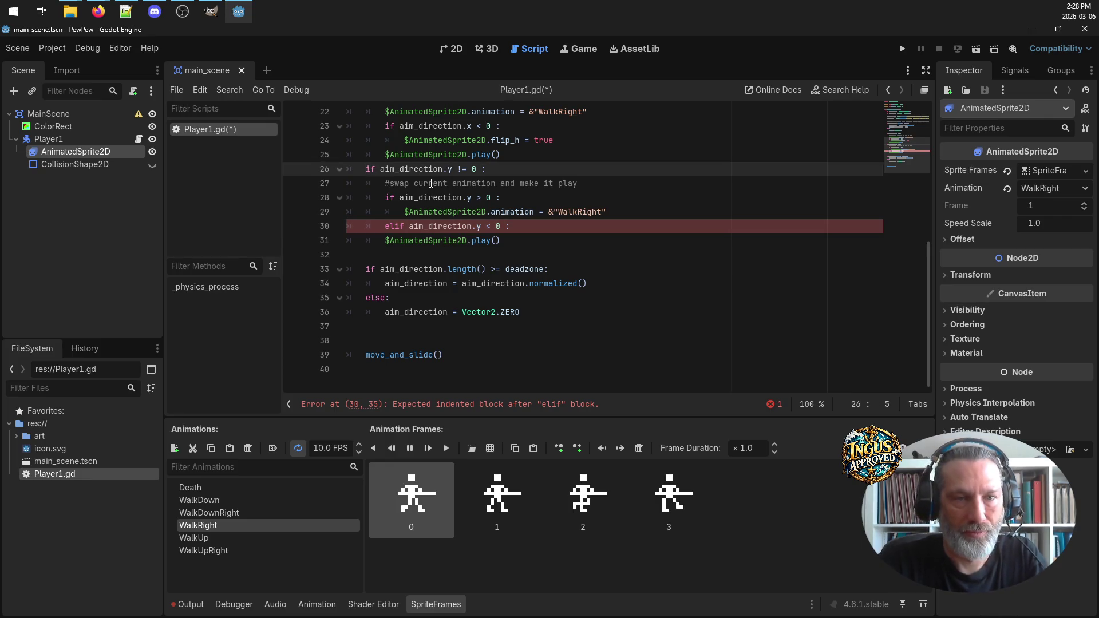
{"action": "type", "text": "#"}
{"action": "key", "text": "Down"}
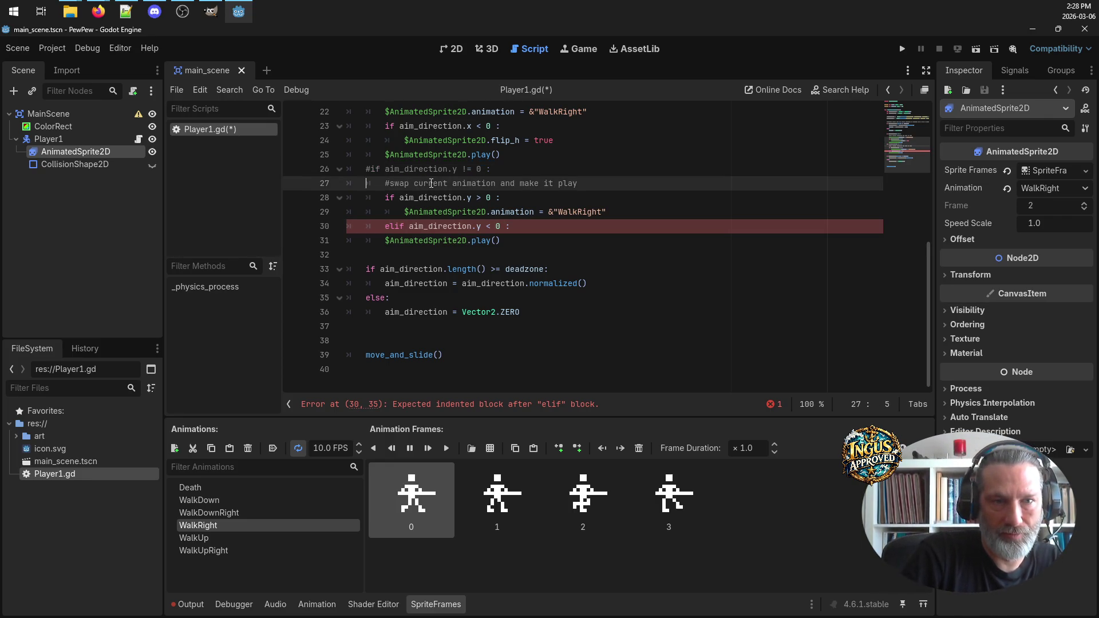
{"action": "key", "text": "Down"}
{"action": "type", "text": "#"}
{"action": "key", "text": "Down"}
{"action": "type", "text": "#"}
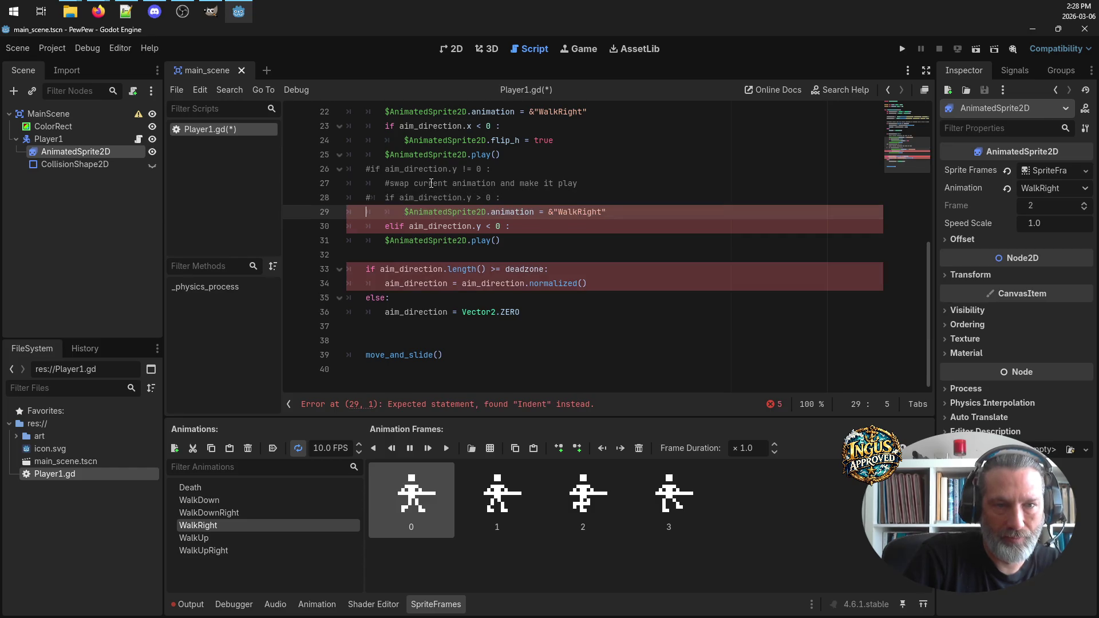
{"action": "key", "text": "Down"}
{"action": "type", "text": "#"}
{"action": "key", "text": "Down"}
{"action": "type", "text": "#"}
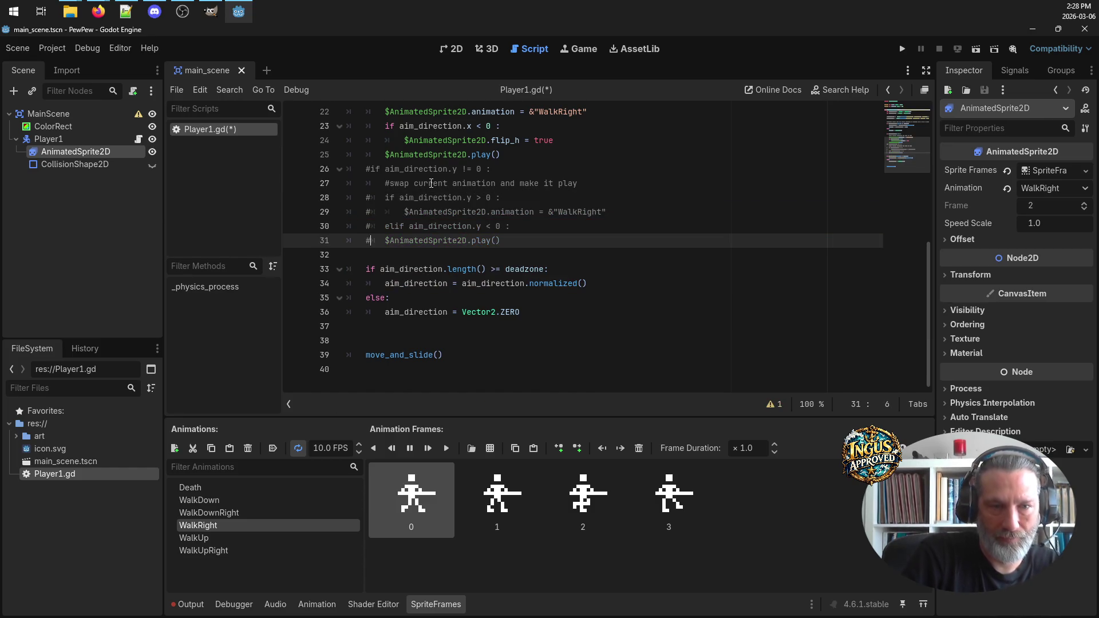
{"action": "left_click", "coordinate": [507, 326]}
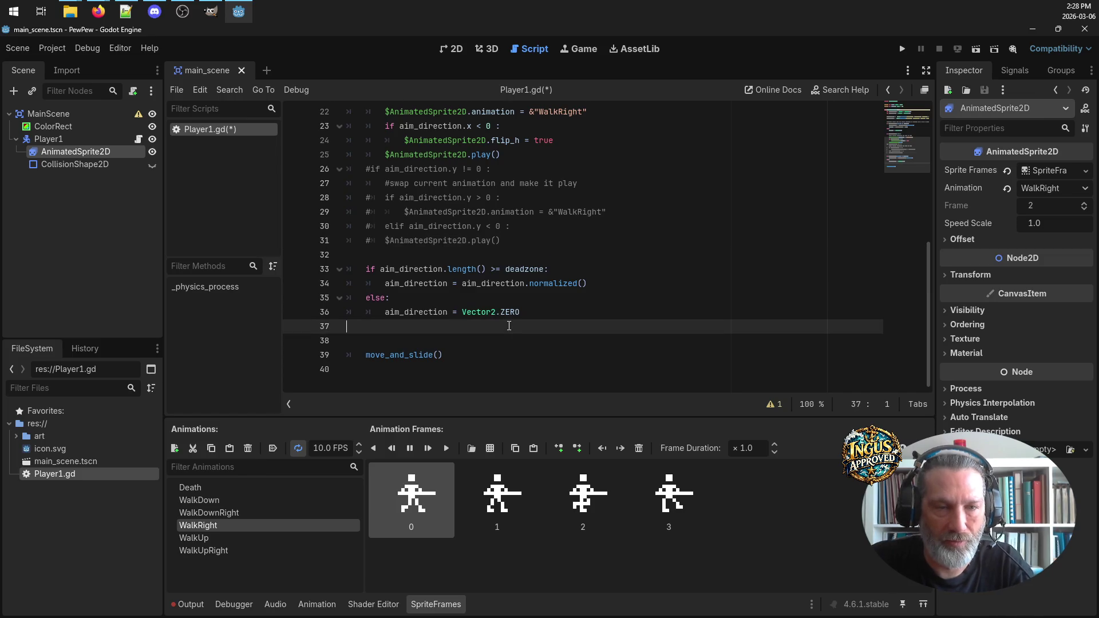
Cut the aim_direction deadzone if/else block and remove the leftover blank lines
{"action": "scroll", "coordinate": [510, 325], "scroll_direction": "up", "scroll_amount": 3}
{"action": "scroll", "coordinate": [511, 325], "scroll_direction": "down", "scroll_amount": 3}
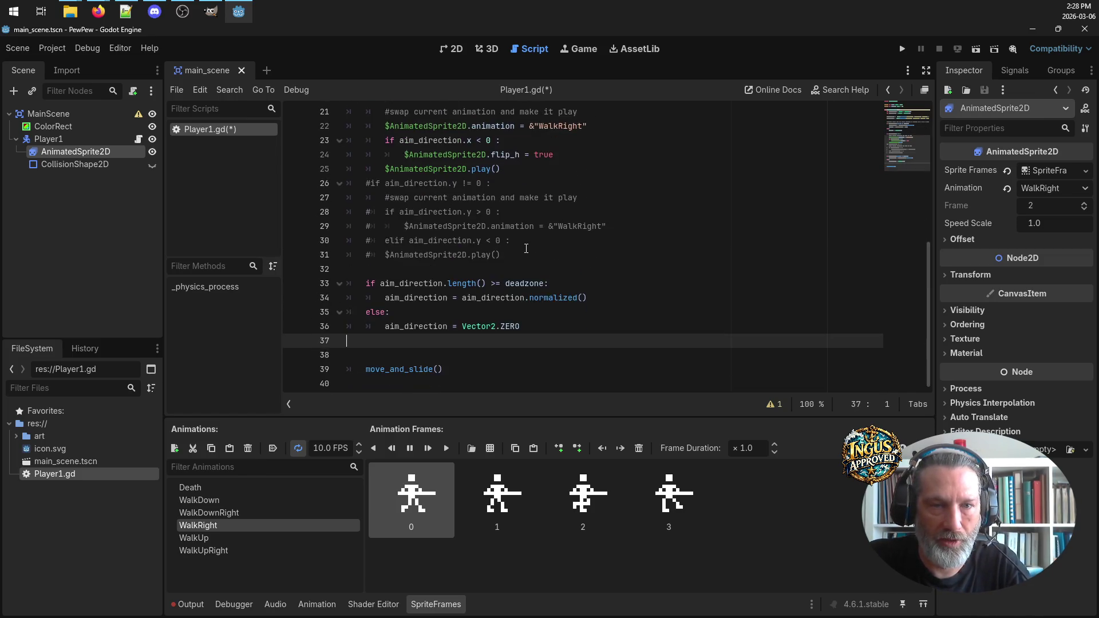
{"action": "scroll", "coordinate": [528, 256], "scroll_direction": "up", "scroll_amount": 5}
{"action": "scroll", "coordinate": [529, 255], "scroll_direction": "down", "scroll_amount": 4}
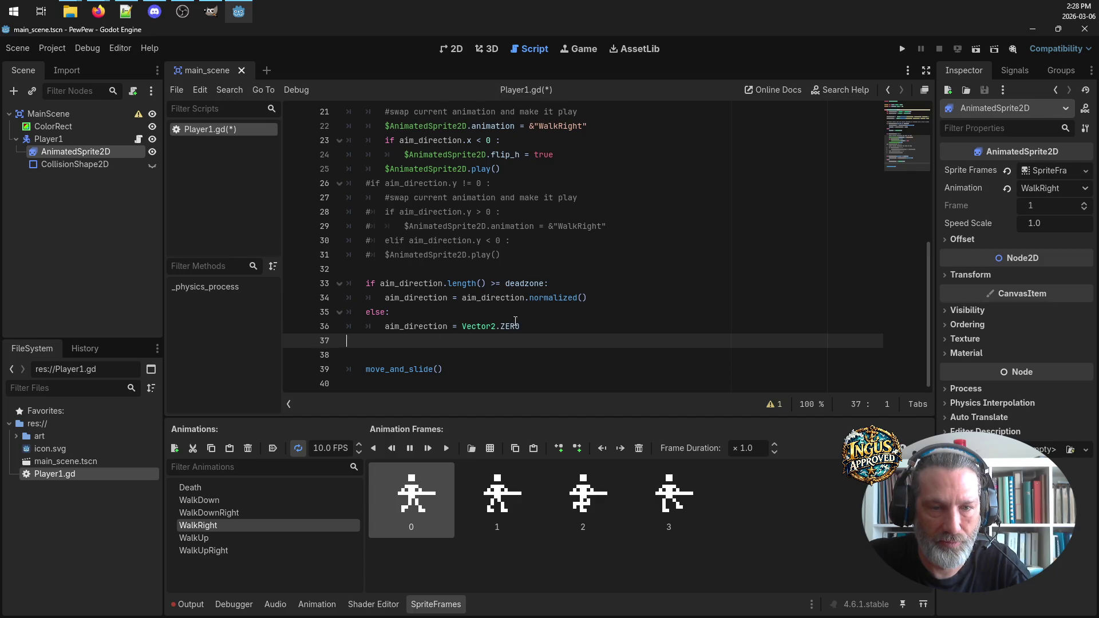
{"action": "left_click_drag", "start_coordinate": [520, 326], "coordinate": [313, 281]}
{"action": "key", "text": "ctrl+c"}
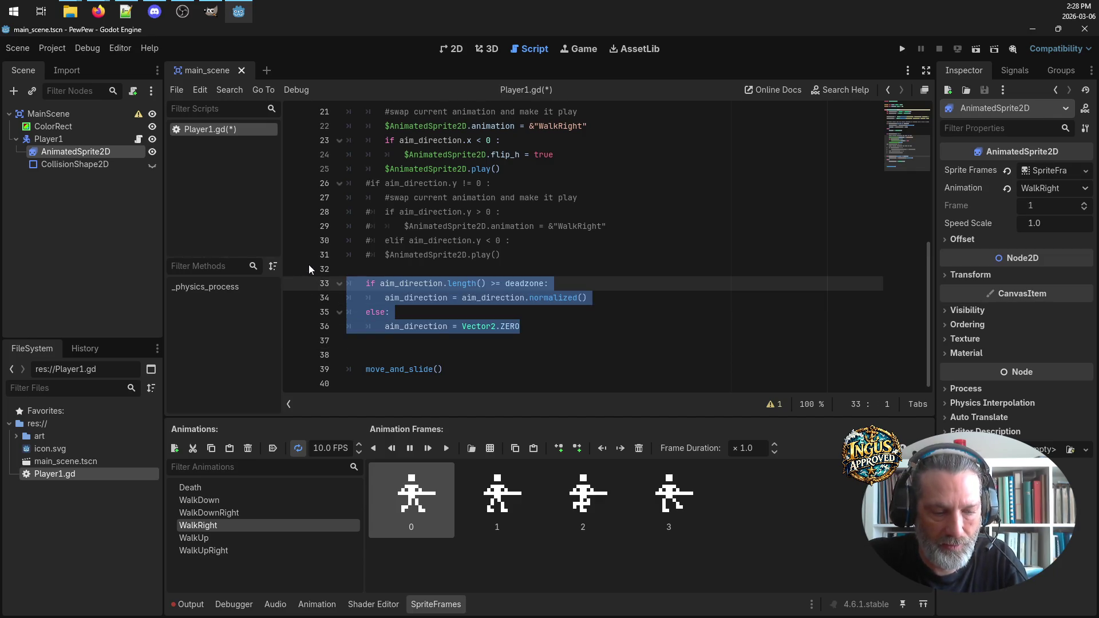
{"action": "key", "text": "Delete"}
{"action": "left_click", "coordinate": [370, 306]}
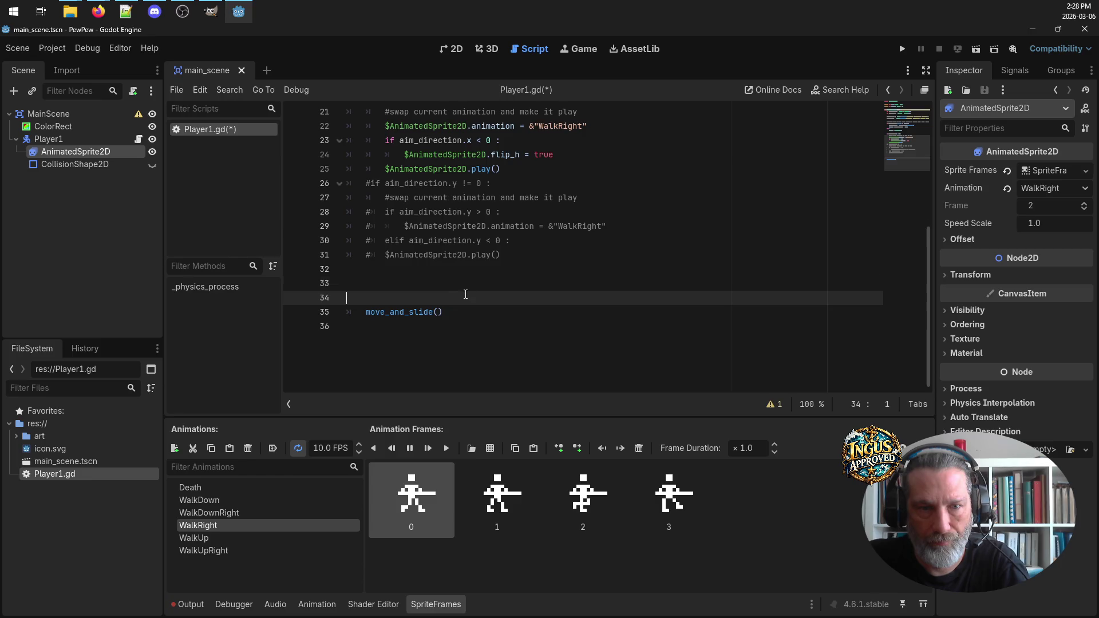
{"action": "key", "text": "BackSpace"}
{"action": "key", "text": "BackSpace"}
{"action": "key", "text": "BackSpace"}
Paste the deadzone block right after the movement block, before the animation checks
{"action": "left_click", "coordinate": [447, 285]}
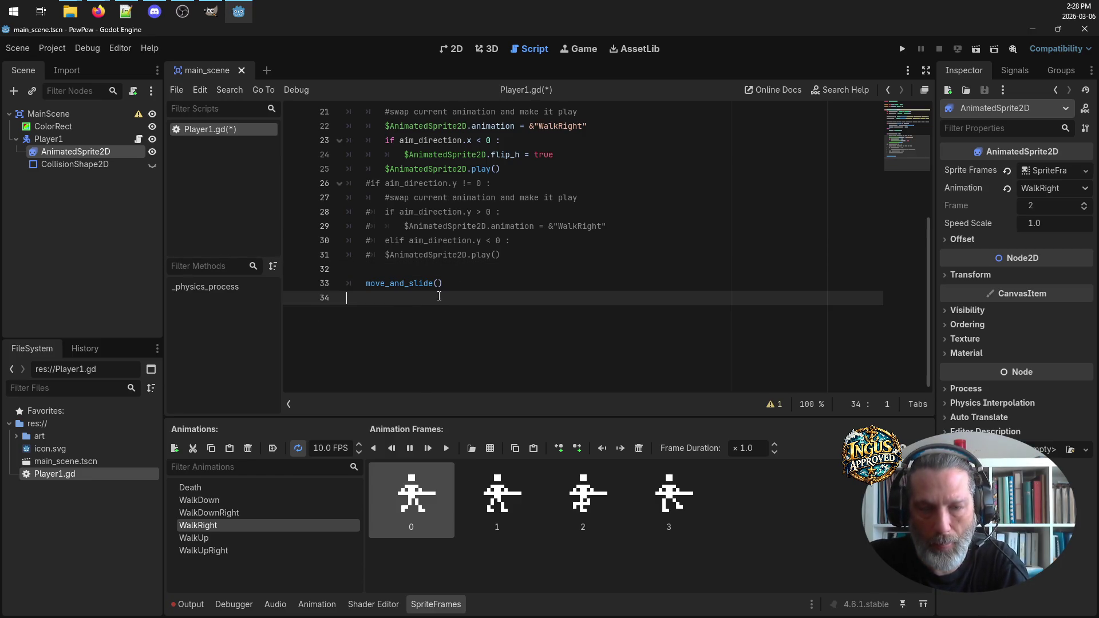
{"action": "scroll", "coordinate": [456, 296], "scroll_direction": "up", "scroll_amount": 6}
{"action": "scroll", "coordinate": [456, 296], "scroll_direction": "down", "scroll_amount": 2}
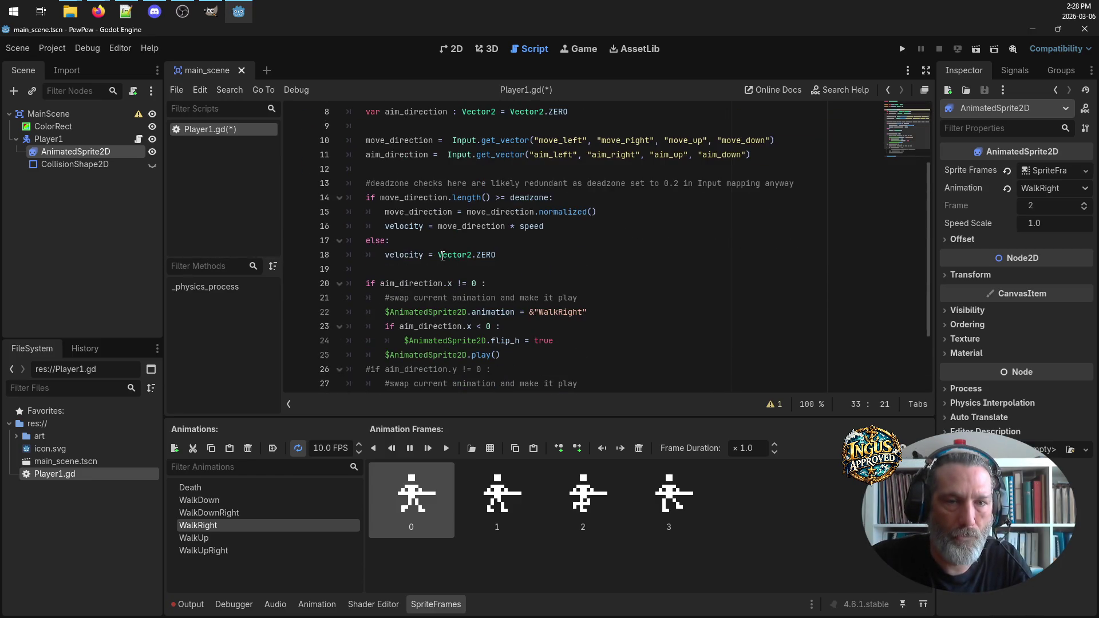
{"action": "left_click", "coordinate": [446, 272]}
{"action": "key", "text": "Return"}
{"action": "key", "text": "Return"}
{"action": "key", "text": "Up"}
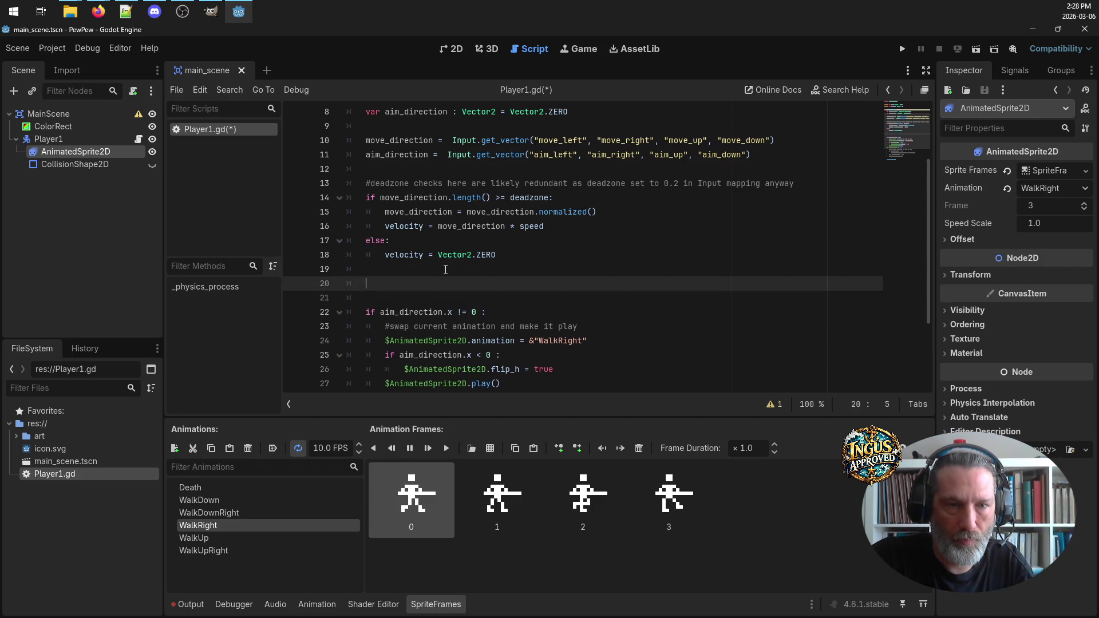
{"action": "key", "text": "Return"}
{"action": "key", "text": "Up"}
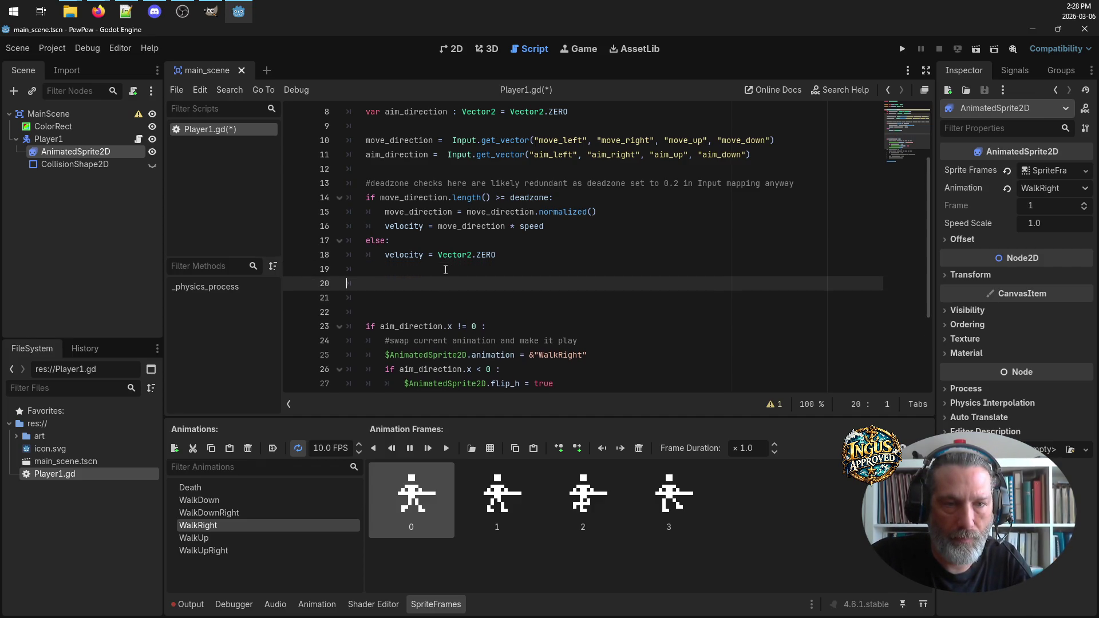
{"action": "key", "text": "ctrl+v"}
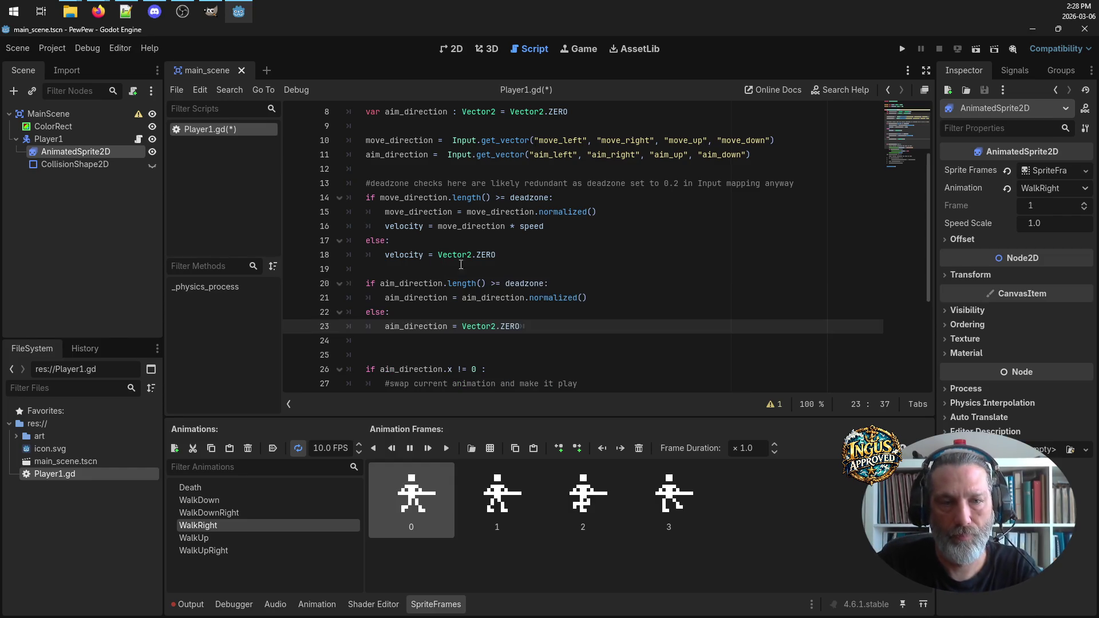
{"action": "left_click", "coordinate": [582, 250]}
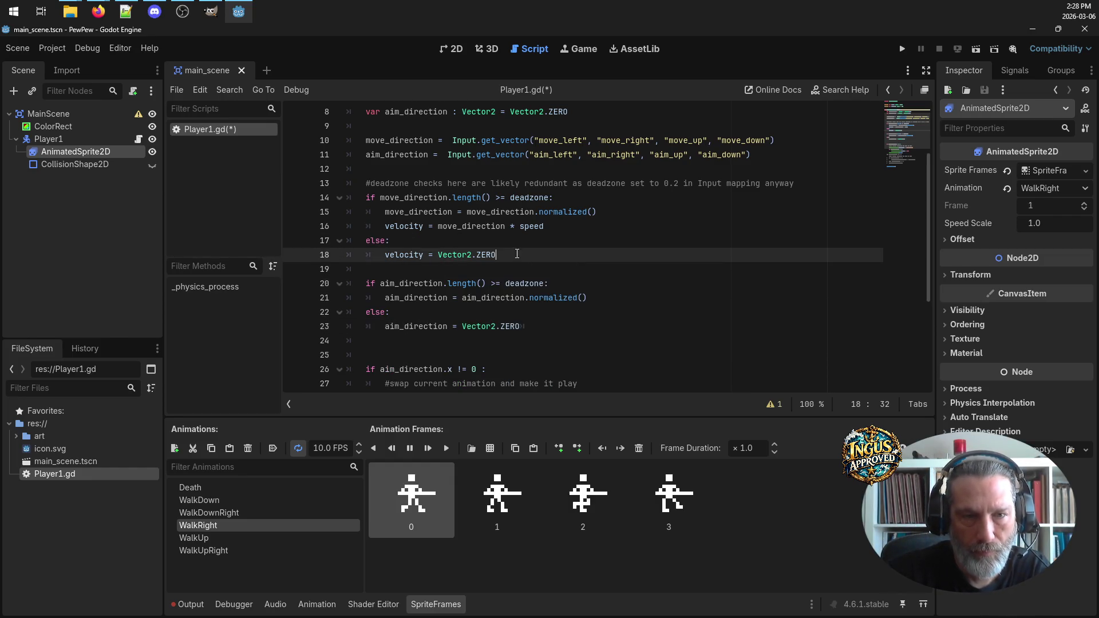
{"action": "scroll", "coordinate": [628, 236], "scroll_direction": "down", "scroll_amount": 1}
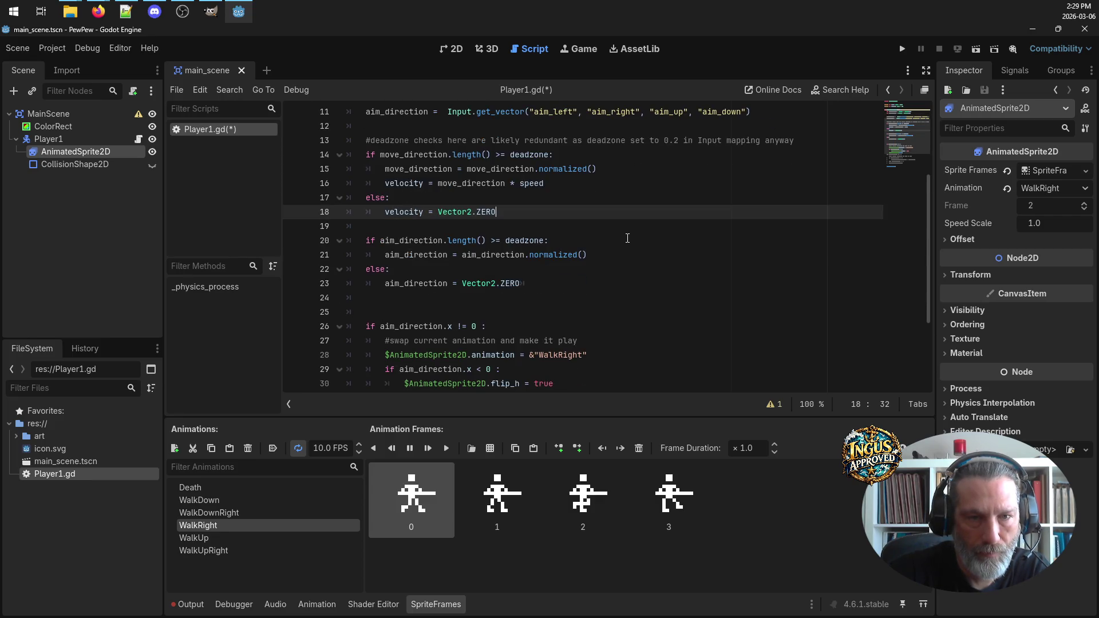
{"action": "scroll", "coordinate": [627, 237], "scroll_direction": "down", "scroll_amount": 1}
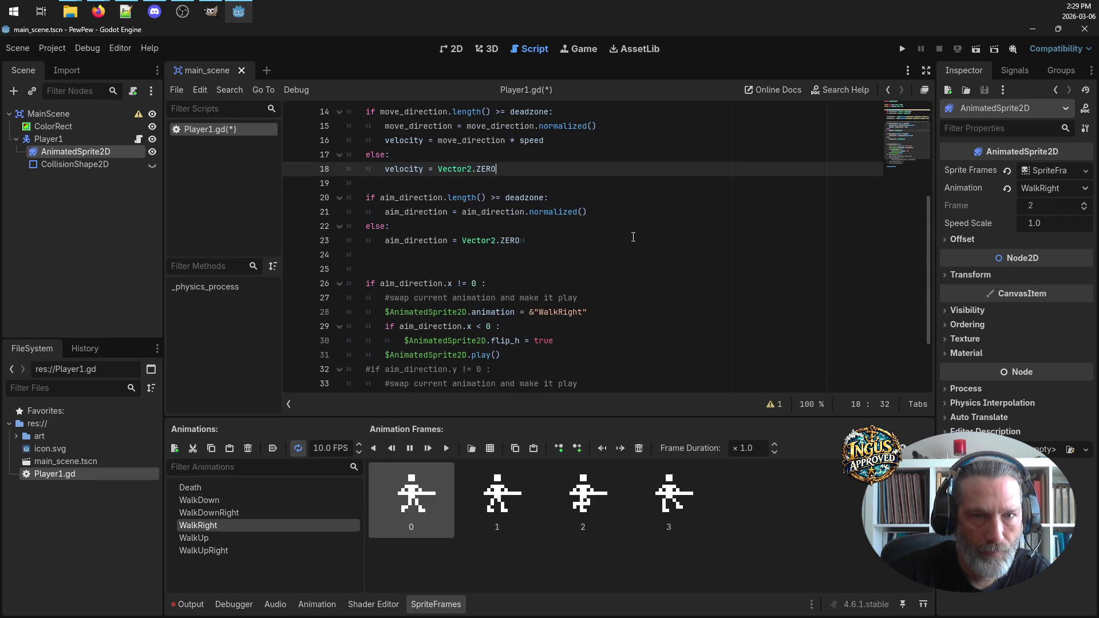
Add $AnimatedSprite2D.stop() on a new line under velocity = Vector2.ZERO
{"action": "scroll", "coordinate": [634, 237], "scroll_direction": "up", "scroll_amount": 1}
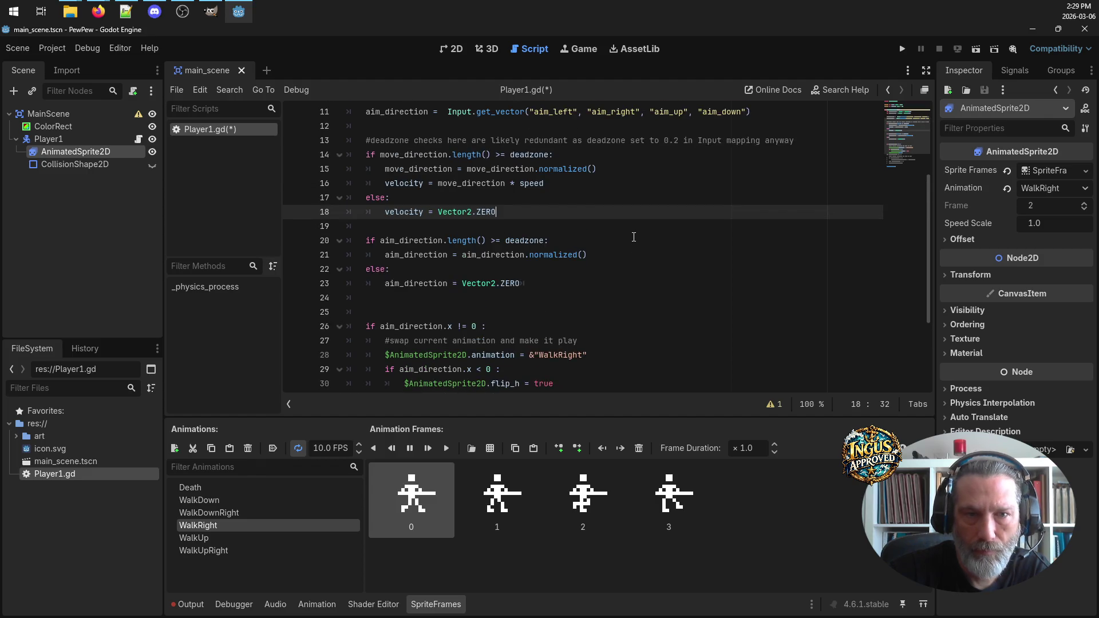
{"action": "scroll", "coordinate": [634, 237], "scroll_direction": "down", "scroll_amount": 2}
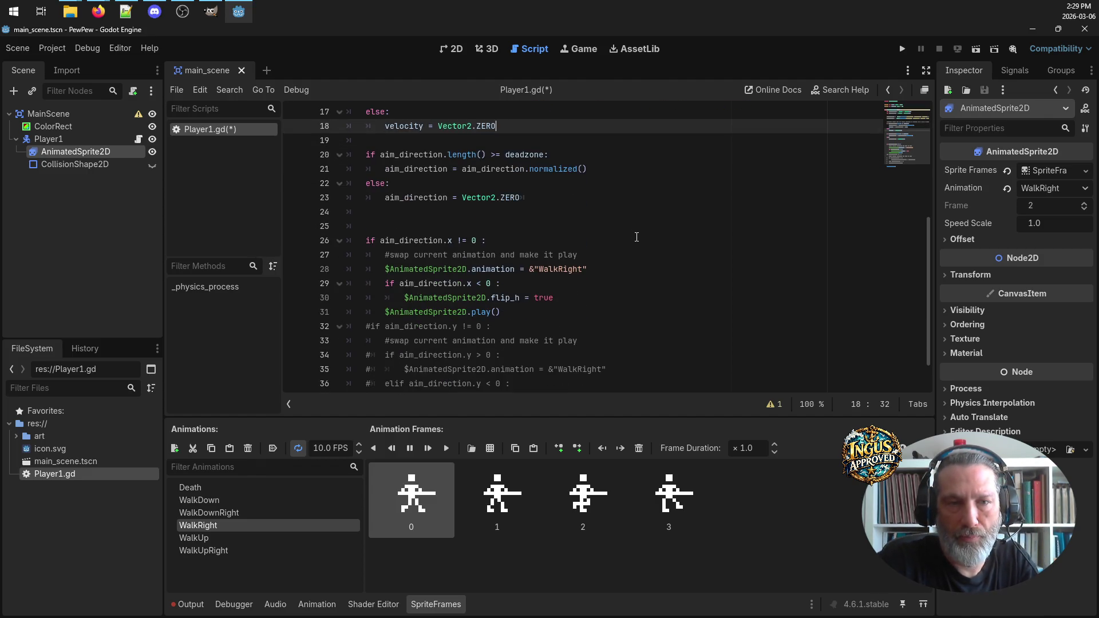
{"action": "scroll", "coordinate": [635, 239], "scroll_direction": "down", "scroll_amount": 1}
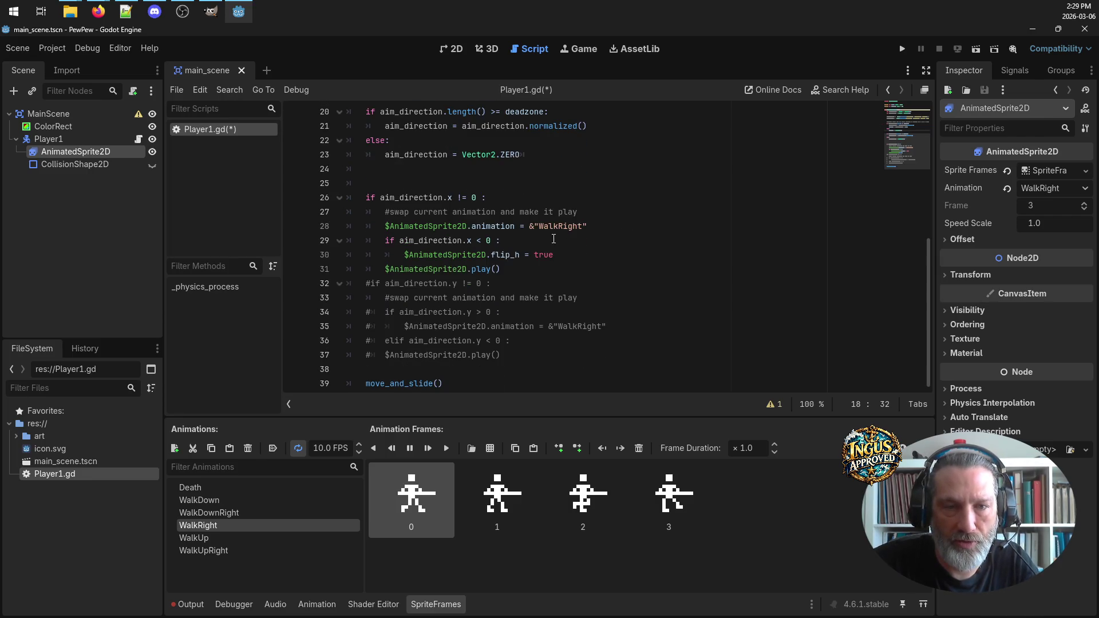
{"action": "left_click_drag", "start_coordinate": [501, 269], "coordinate": [383, 270]}
{"action": "key", "text": "ctrl+c"}
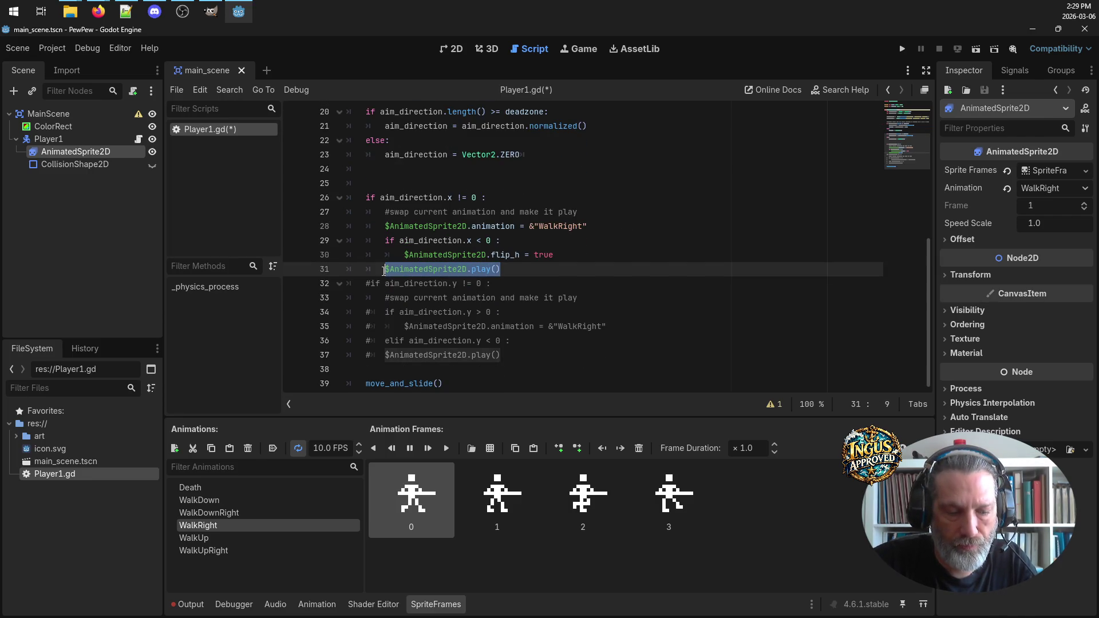
{"action": "scroll", "coordinate": [519, 261], "scroll_direction": "up", "scroll_amount": 4}
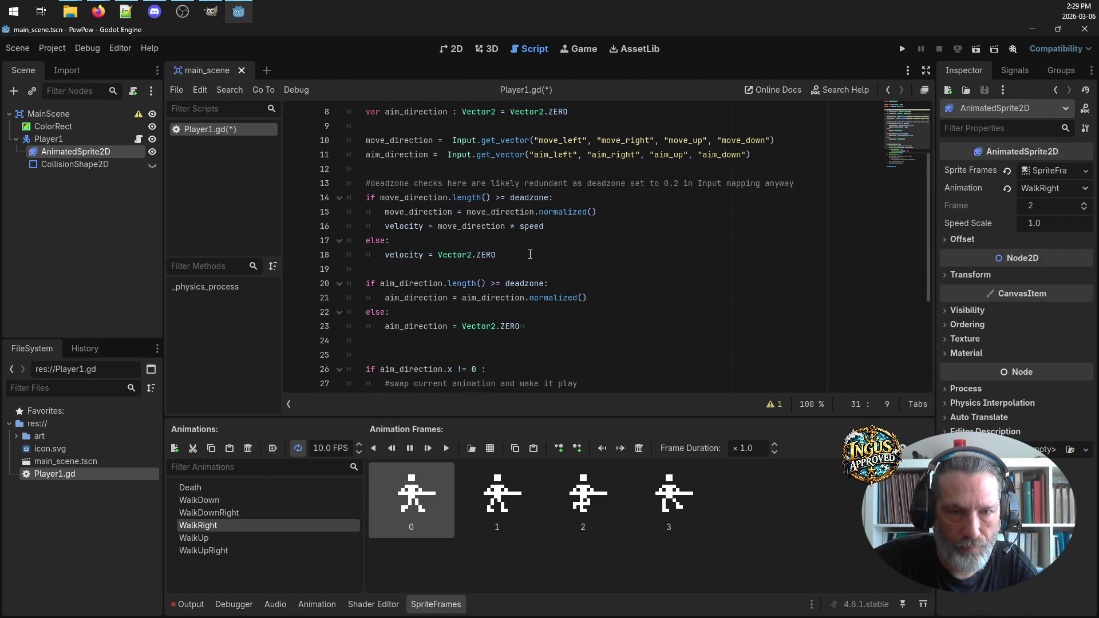
{"action": "left_click", "coordinate": [530, 255]}
{"action": "key", "text": "Return"}
{"action": "key", "text": "ctrl+v"}
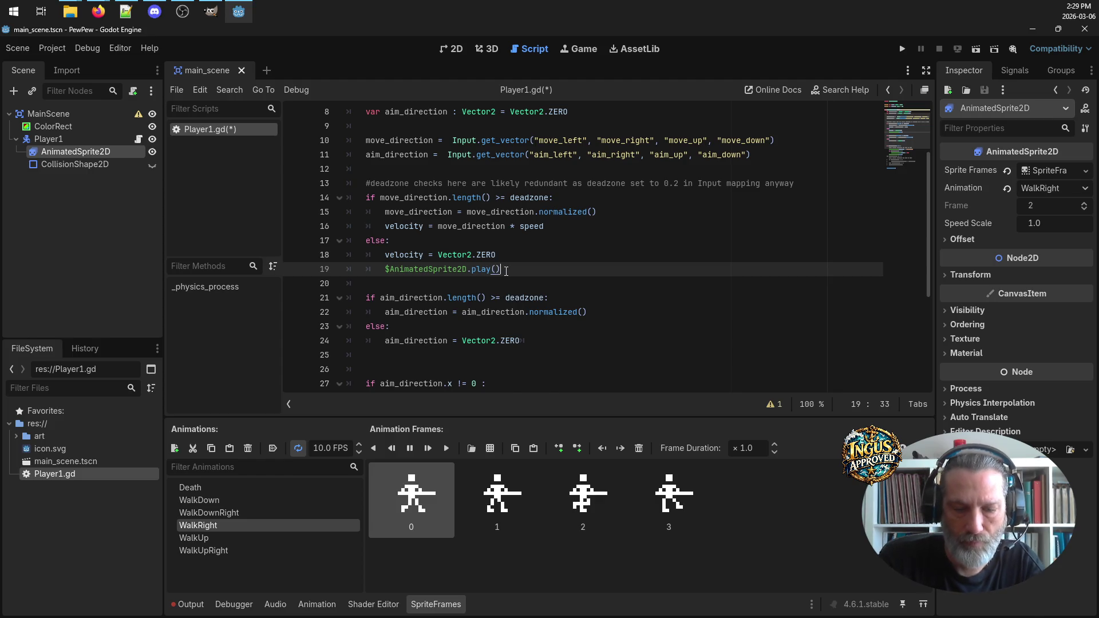
{"action": "key", "text": "BackSpace"}
{"action": "key", "text": "BackSpace"}
{"action": "key", "text": "BackSpace"}
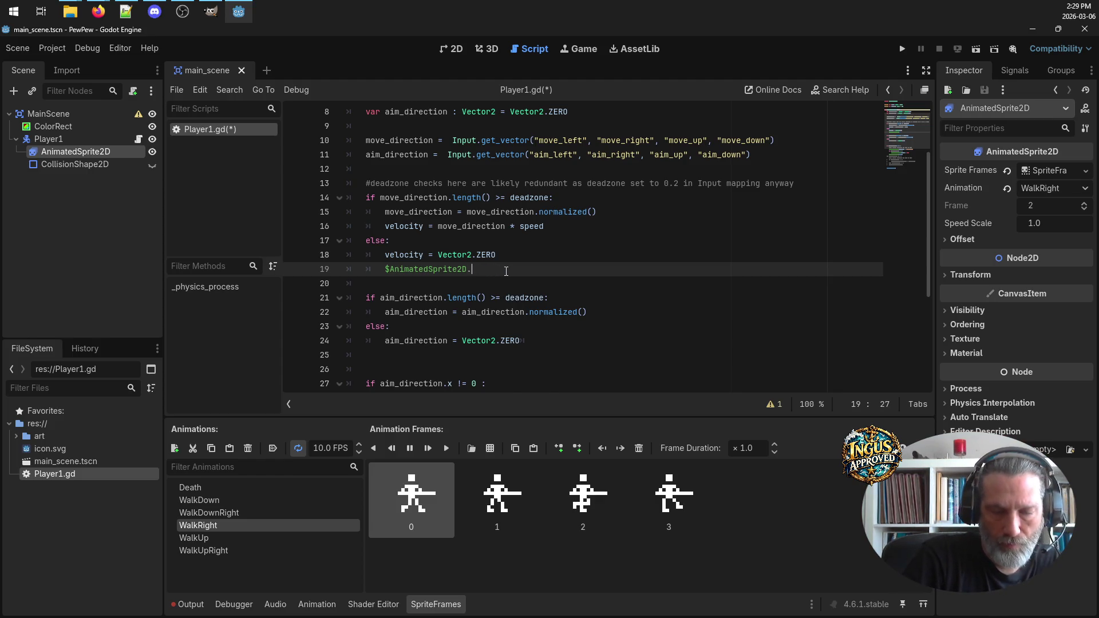
{"action": "type", "text": "."}
{"action": "key", "text": "BackSpace"}
{"action": "type", "text": "stop"}
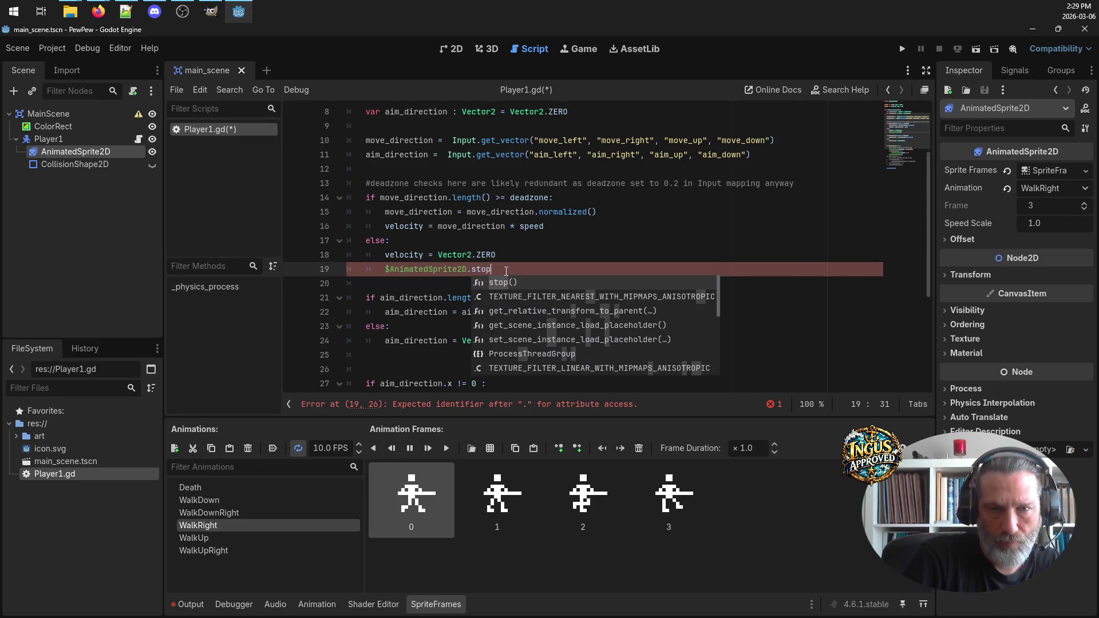
{"action": "key", "text": "Return"}
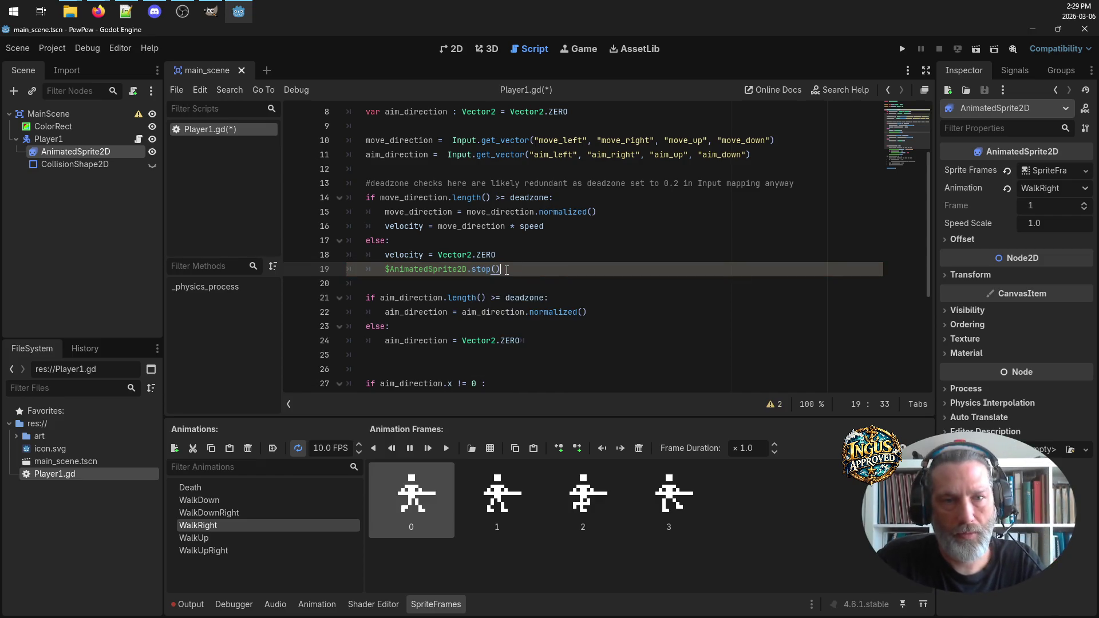
{"action": "key", "text": "Up"}
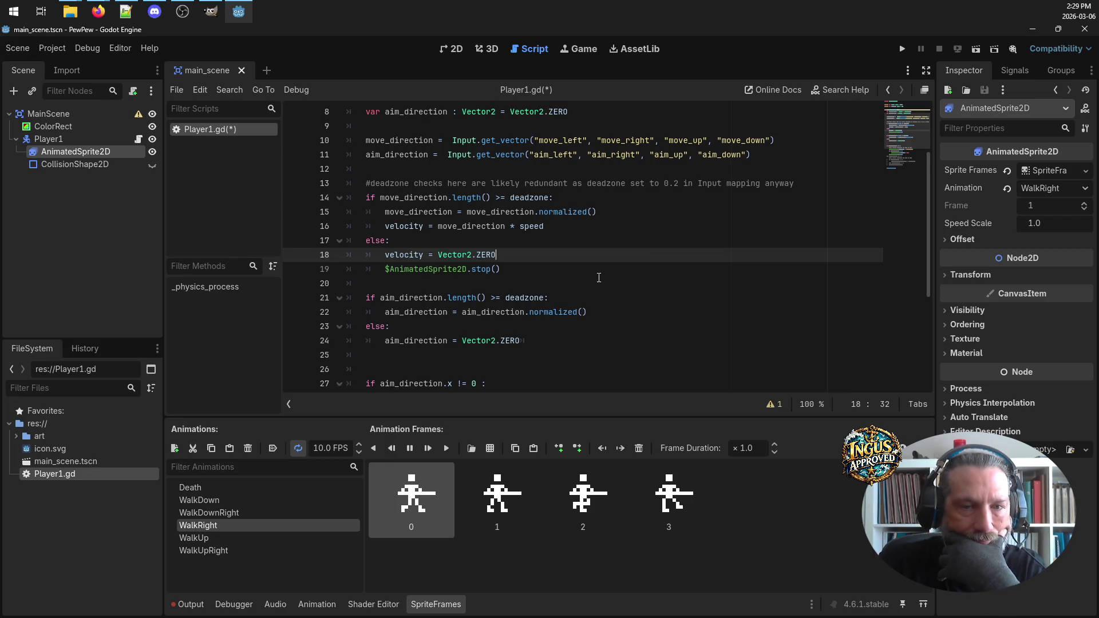
{"action": "scroll", "coordinate": [599, 277], "scroll_direction": "down", "scroll_amount": 3}
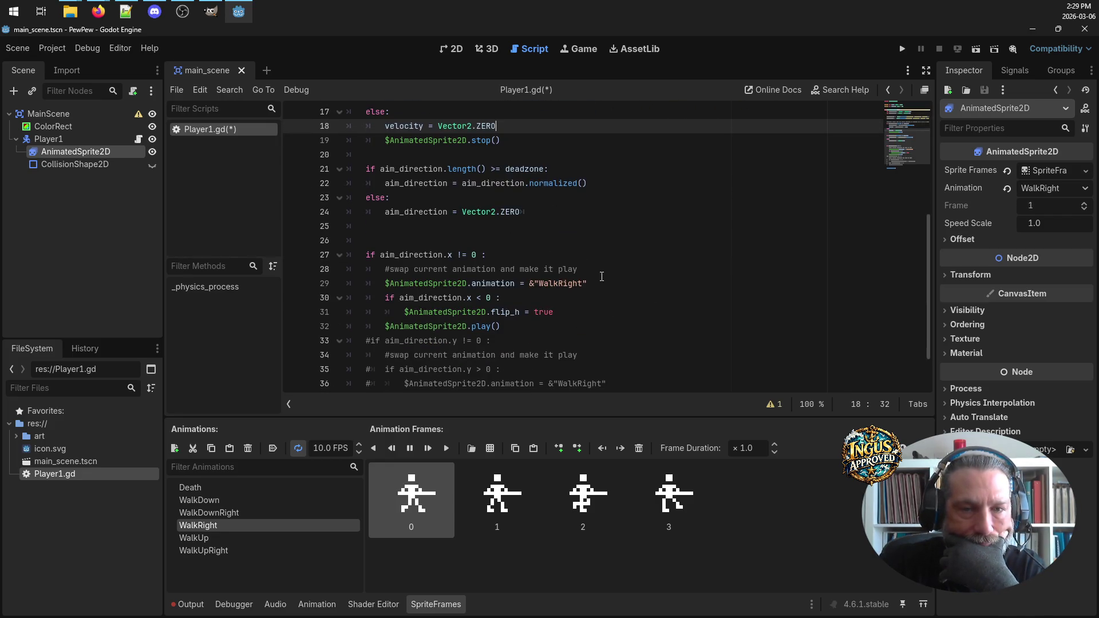
Copy the $AnimatedSprite2D.animation = &"WalkRight" line into the movement branch below the velocity line
{"action": "scroll", "coordinate": [601, 277], "scroll_direction": "down", "scroll_amount": 1}
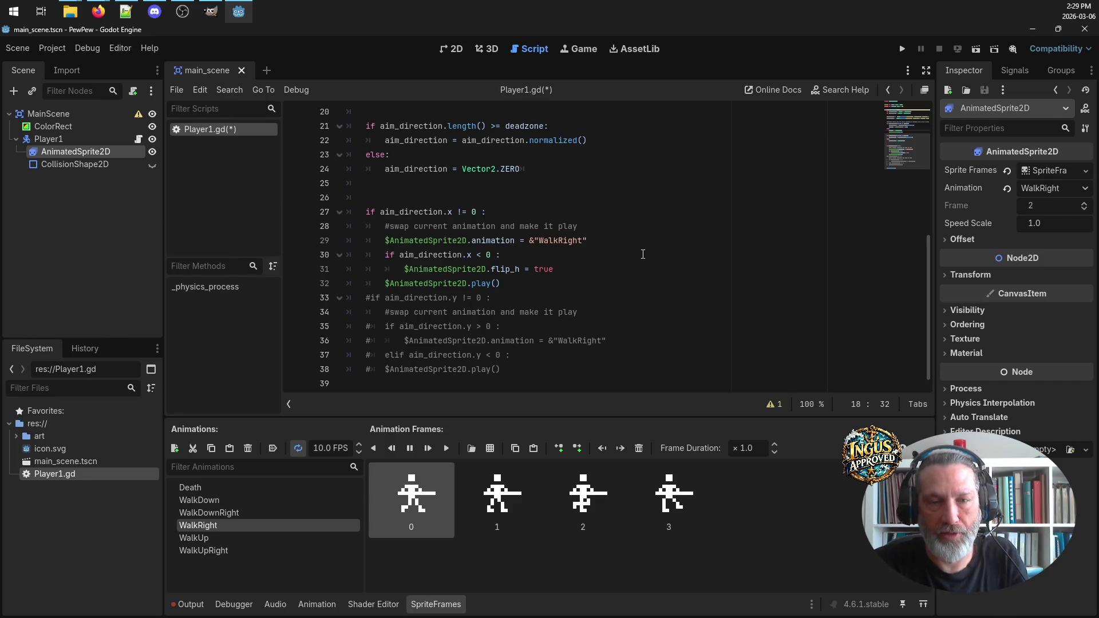
{"action": "scroll", "coordinate": [608, 238], "scroll_direction": "up", "scroll_amount": 3}
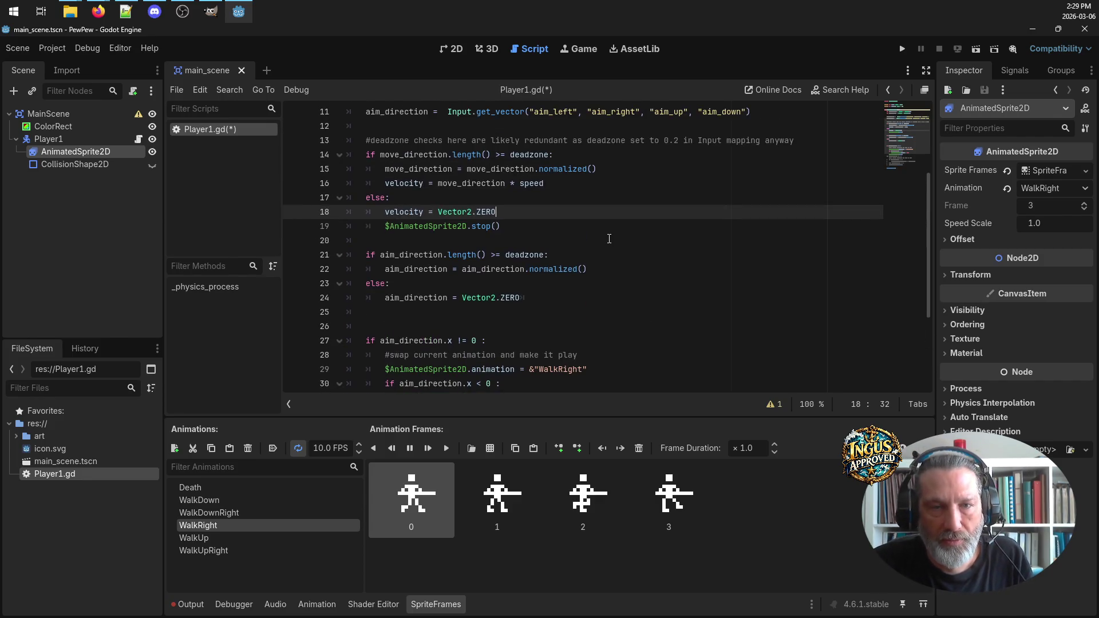
{"action": "scroll", "coordinate": [612, 244], "scroll_direction": "down", "scroll_amount": 3}
{"action": "scroll", "coordinate": [616, 248], "scroll_direction": "up", "scroll_amount": 2}
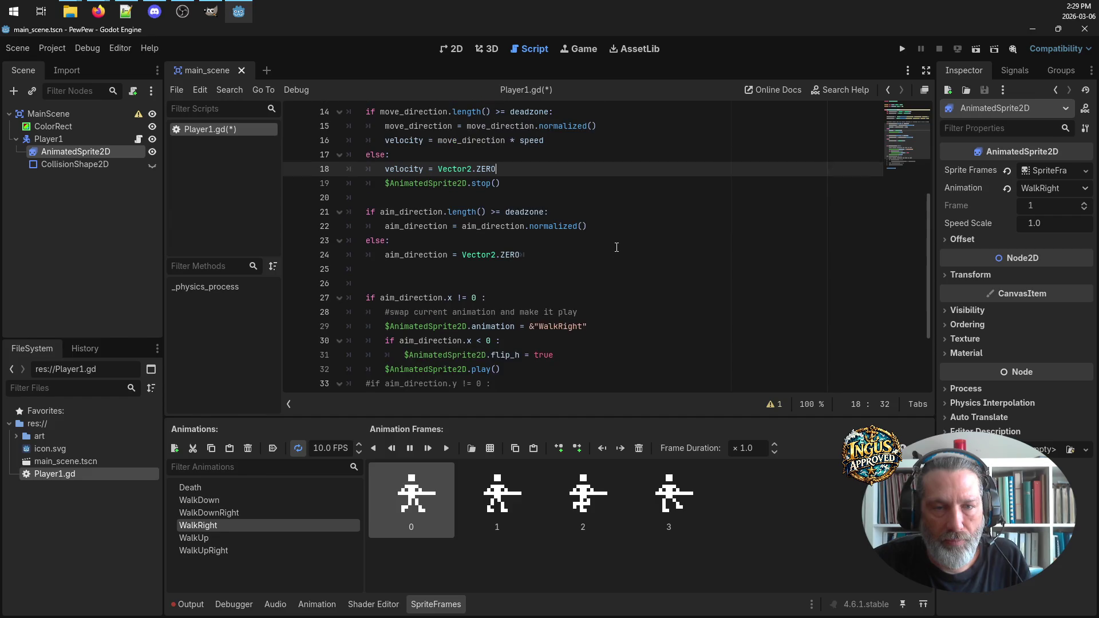
{"action": "scroll", "coordinate": [616, 247], "scroll_direction": "up", "scroll_amount": 2}
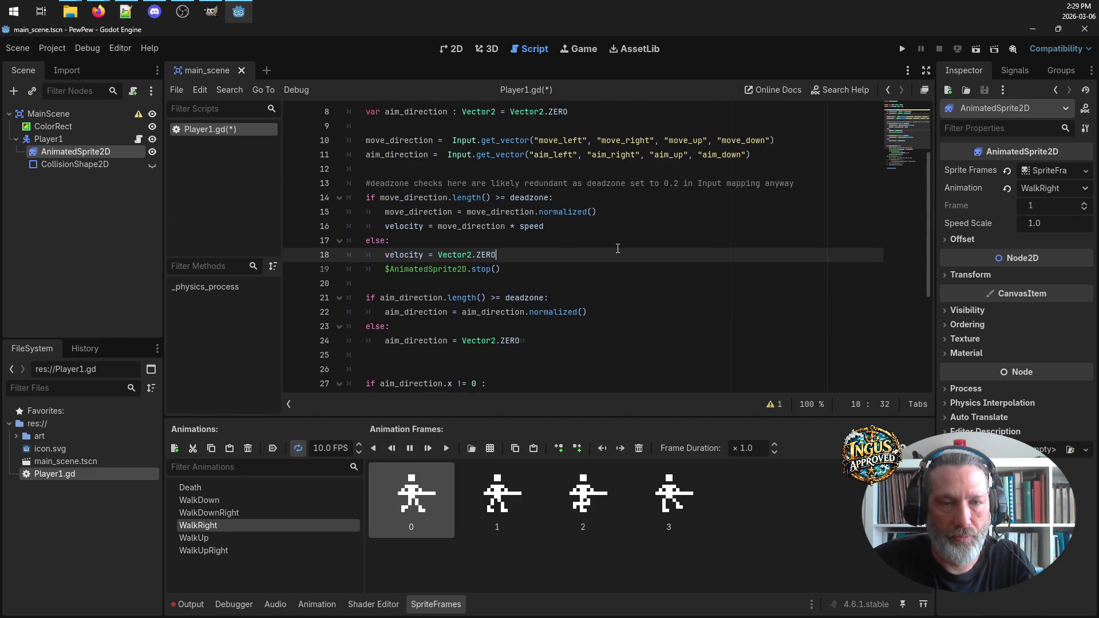
{"action": "scroll", "coordinate": [617, 249], "scroll_direction": "down", "scroll_amount": 2}
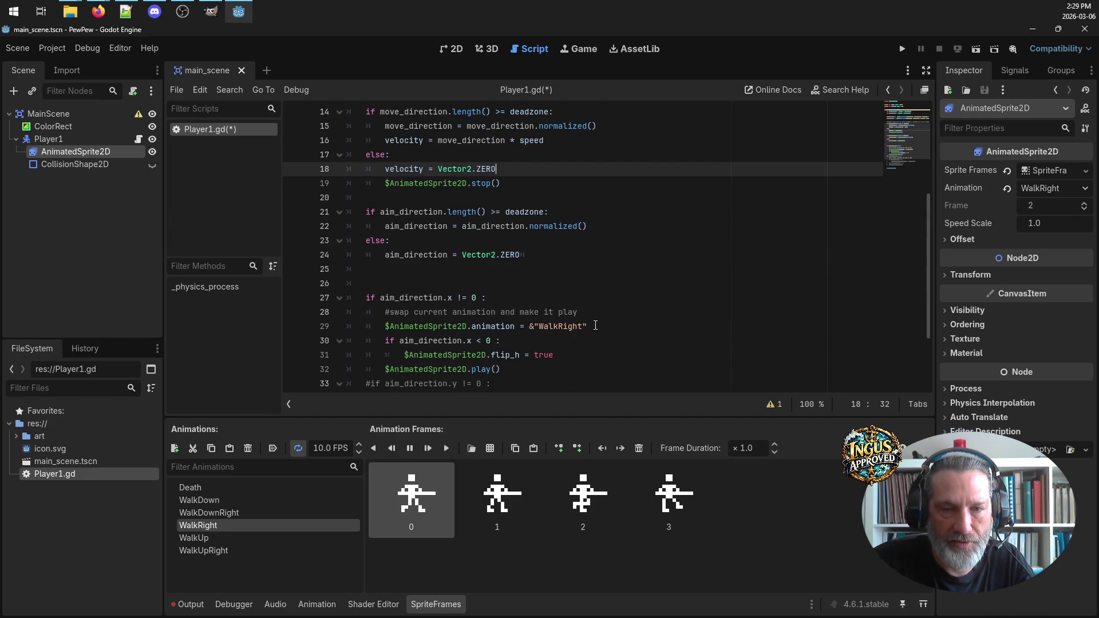
{"action": "left_click_drag", "start_coordinate": [600, 328], "coordinate": [386, 330]}
{"action": "key", "text": "ctrl+c"}
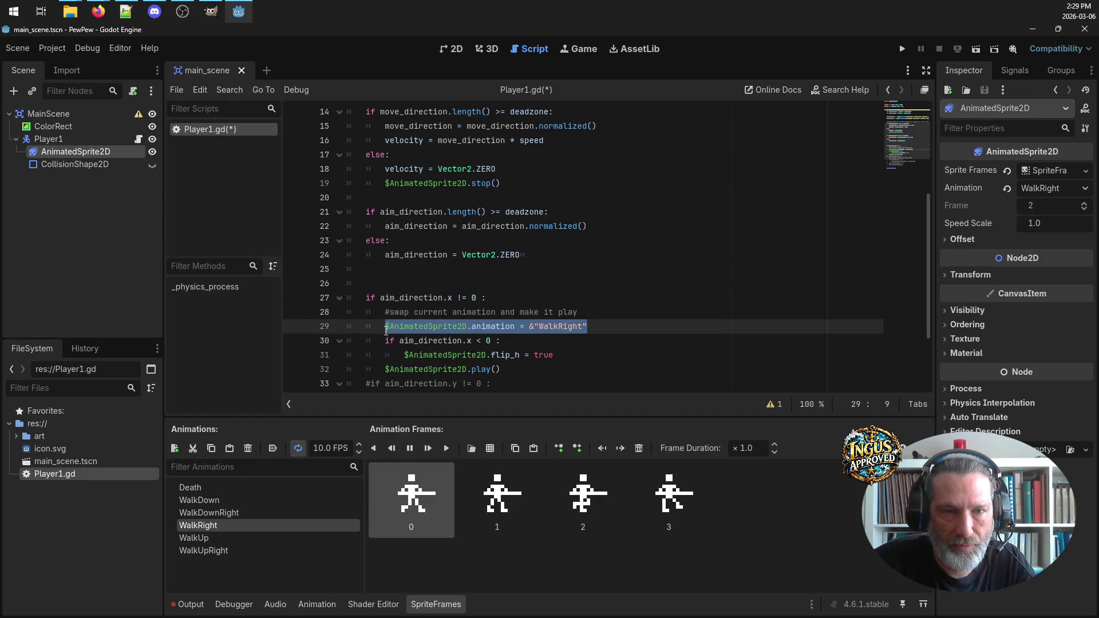
{"action": "scroll", "coordinate": [620, 254], "scroll_direction": "down", "scroll_amount": 1, "text": "ctrl"}
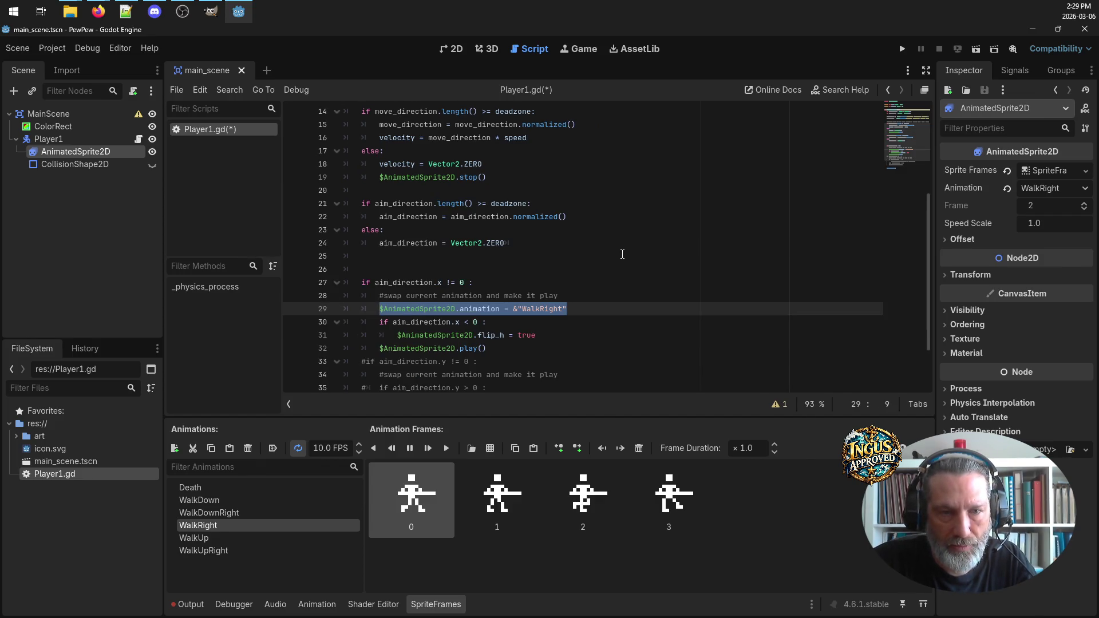
{"action": "scroll", "coordinate": [622, 254], "scroll_direction": "up", "scroll_amount": 2}
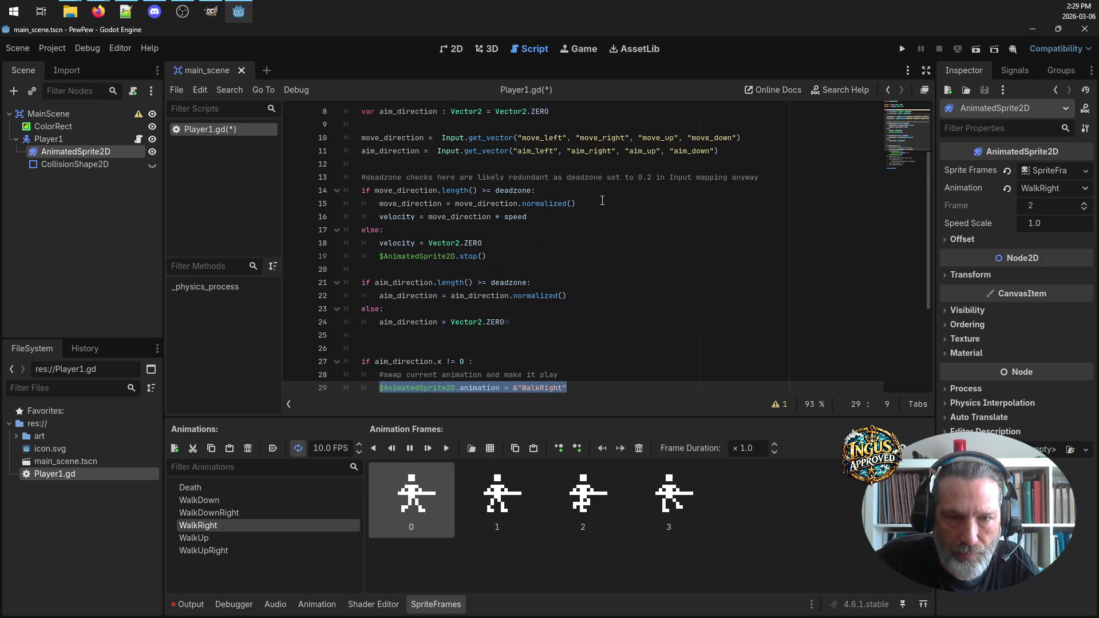
{"action": "left_click", "coordinate": [571, 215]}
{"action": "key", "text": "Return"}
{"action": "key", "text": "ctrl+v"}
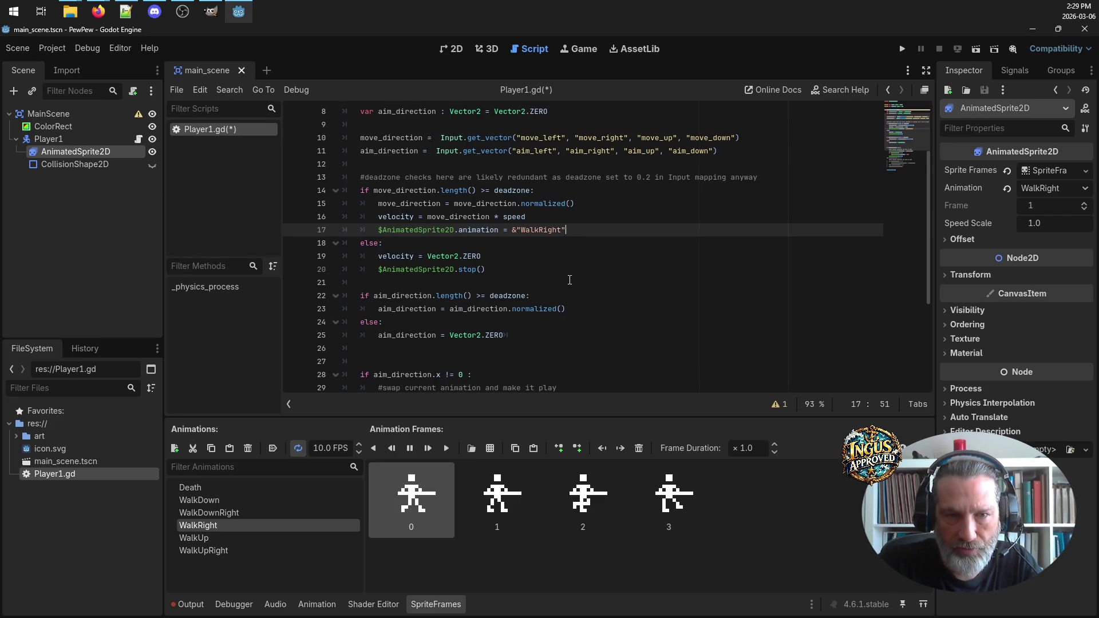
Delete the extra blank line above the aim check
{"action": "scroll", "coordinate": [569, 280], "scroll_direction": "down", "scroll_amount": 3}
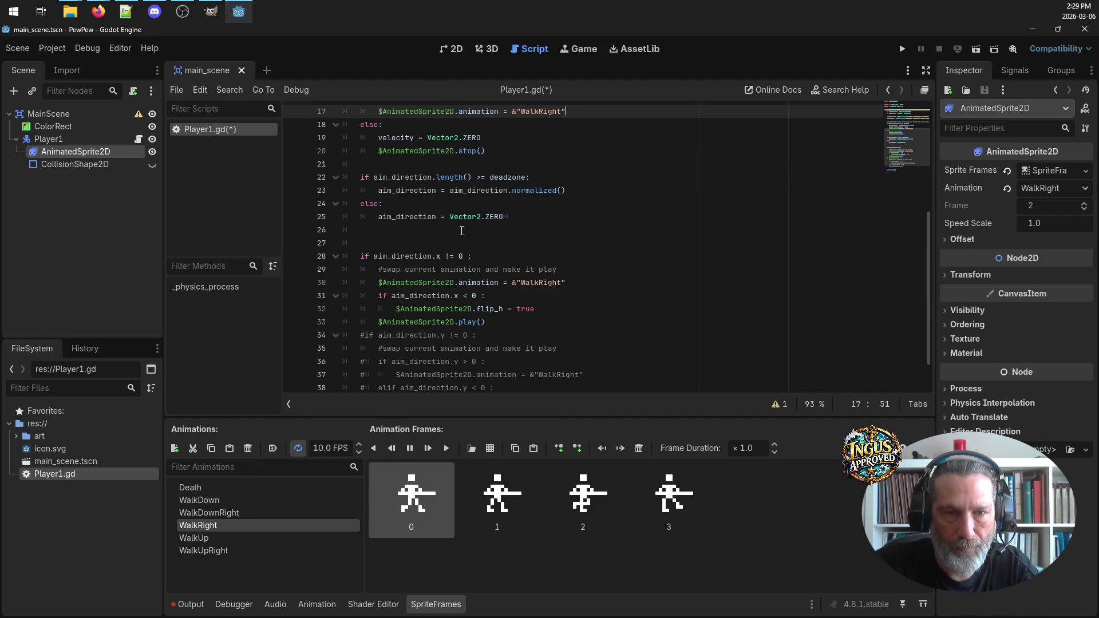
{"action": "left_click", "coordinate": [462, 231]}
{"action": "left_click", "coordinate": [467, 245]}
{"action": "key", "text": "BackSpace"}
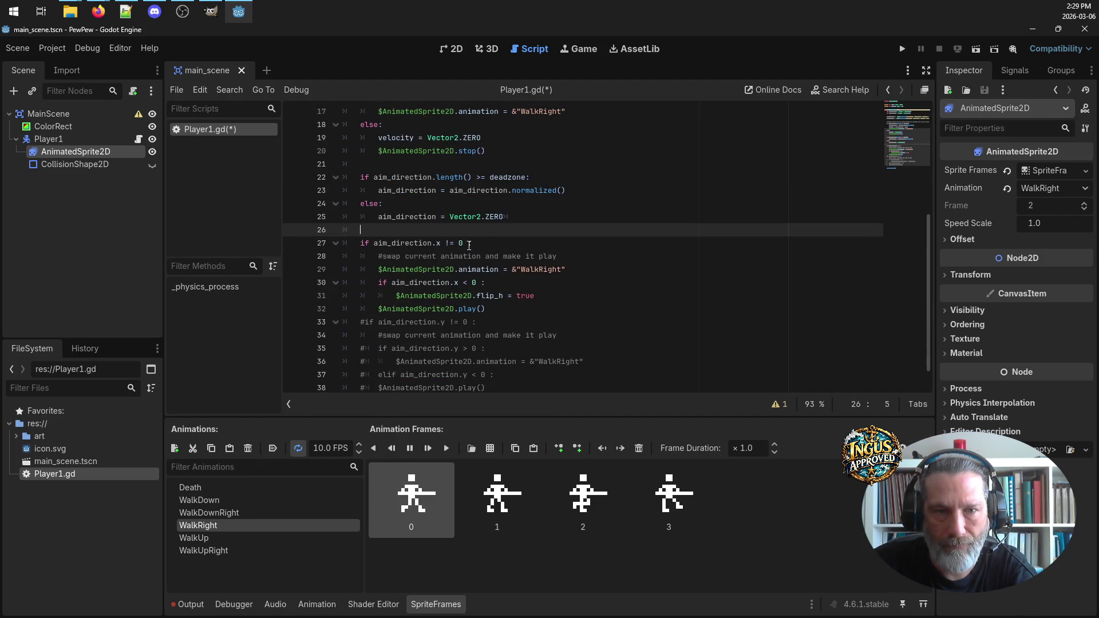
Review the aim_direction references and save Player1.gd
{"action": "double_click", "coordinate": [402, 177]}
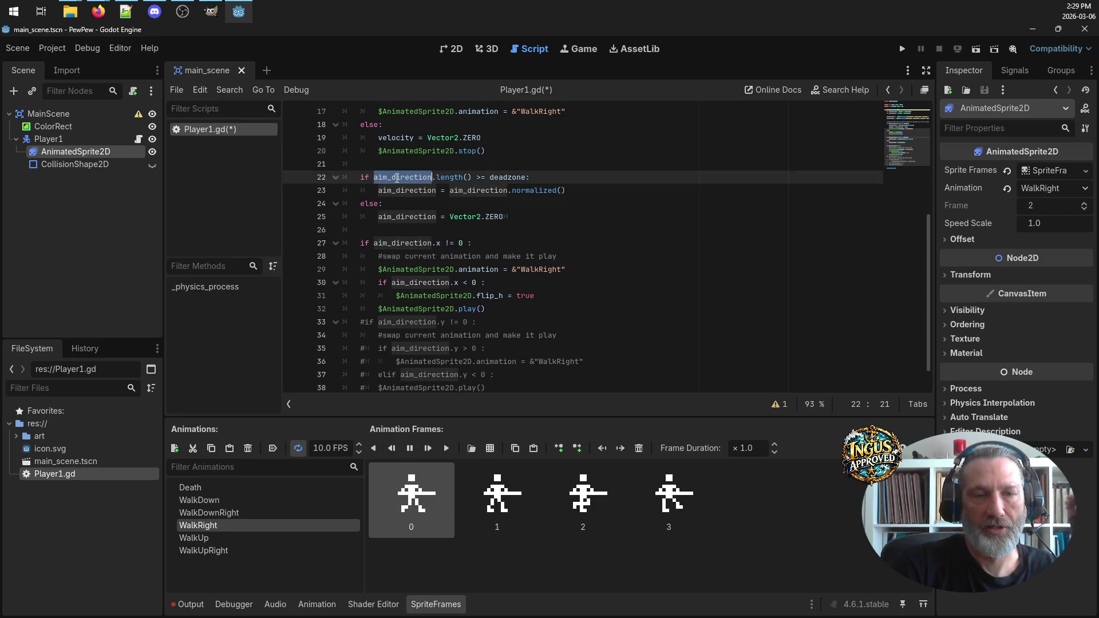
{"action": "left_click", "coordinate": [427, 245]}
{"action": "key", "text": "End"}
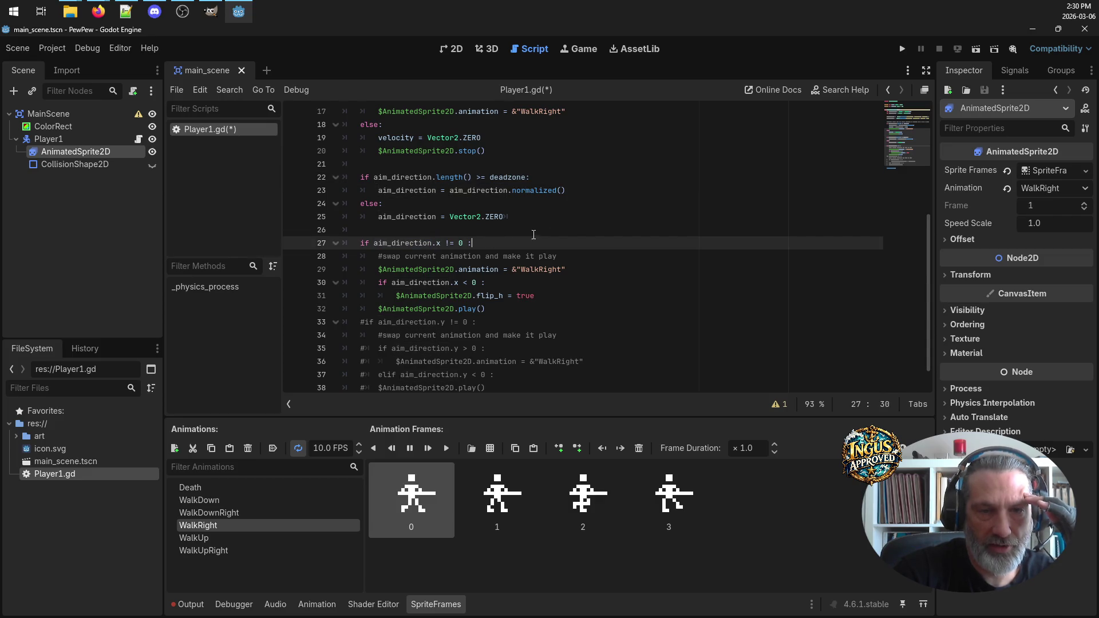
{"action": "scroll", "coordinate": [574, 223], "scroll_direction": "down", "scroll_amount": 1}
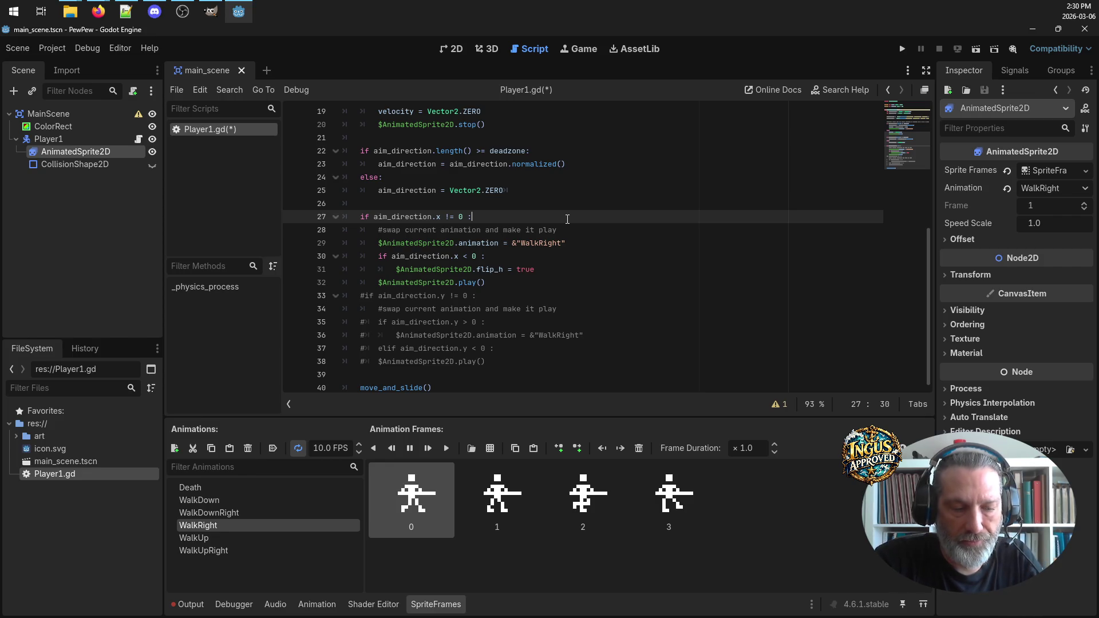
{"action": "key", "text": "ctrl+s"}
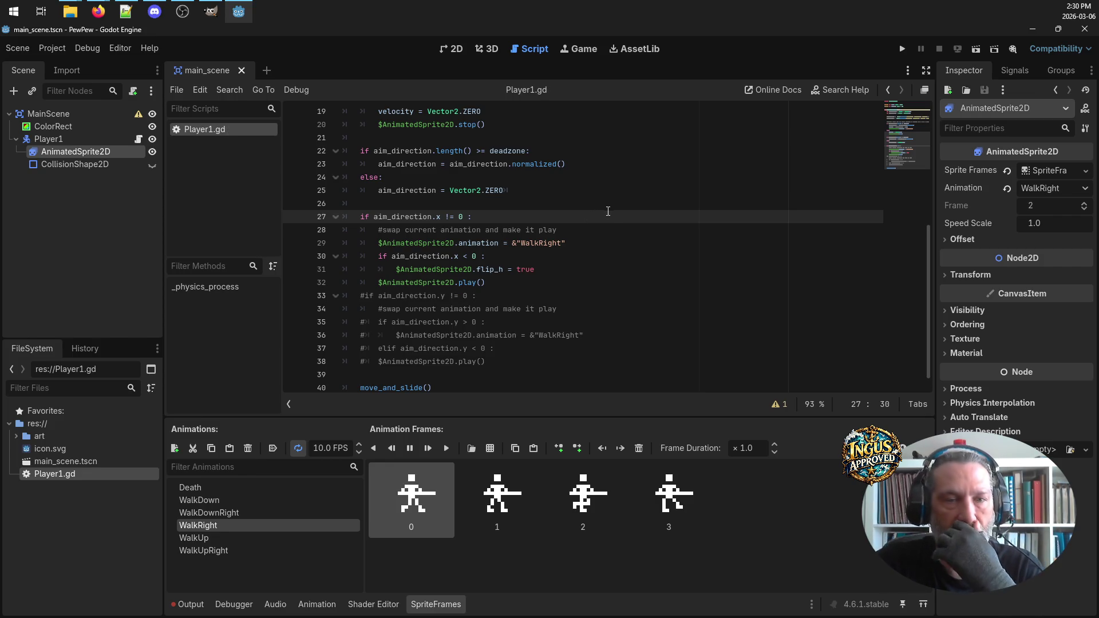
Add $AnimatedSprite2D.play() on a new line after the WalkRight line in the movement branch
{"action": "scroll", "coordinate": [615, 226], "scroll_direction": "up", "scroll_amount": 4}
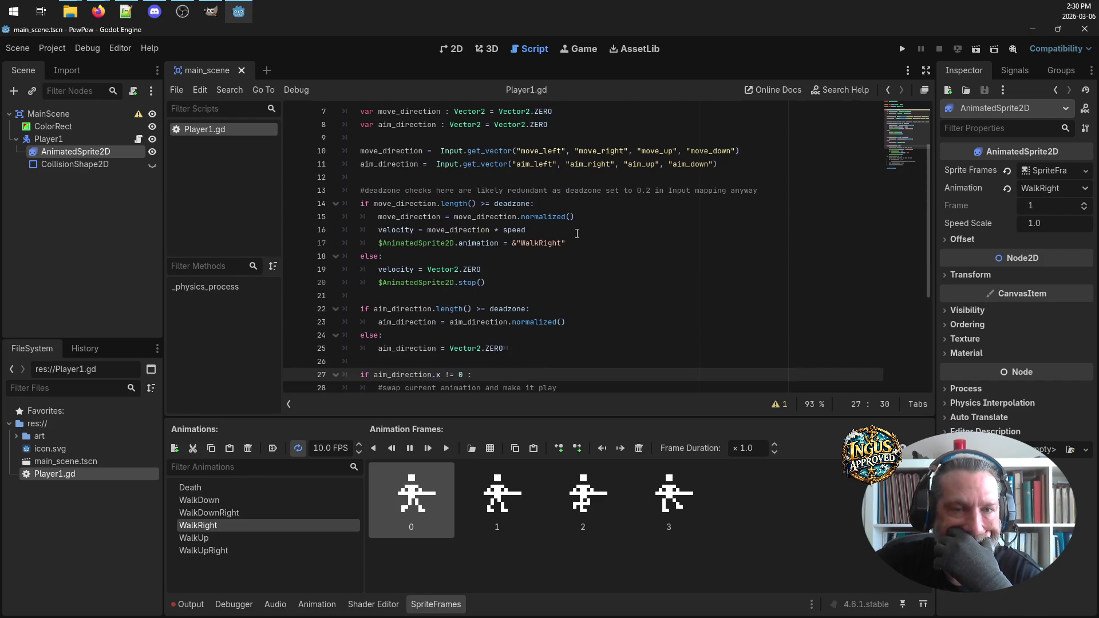
{"action": "scroll", "coordinate": [588, 237], "scroll_direction": "down", "scroll_amount": 2}
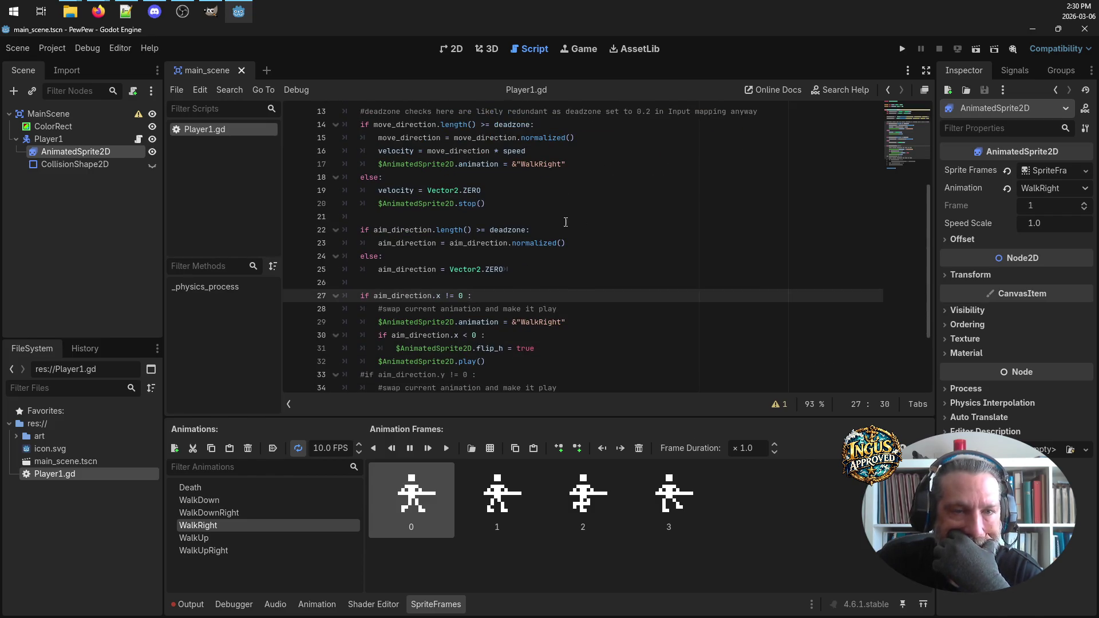
{"action": "left_click_drag", "start_coordinate": [429, 366], "coordinate": [376, 364]}
{"action": "key", "text": "ctrl+c"}
{"action": "left_click", "coordinate": [573, 165]}
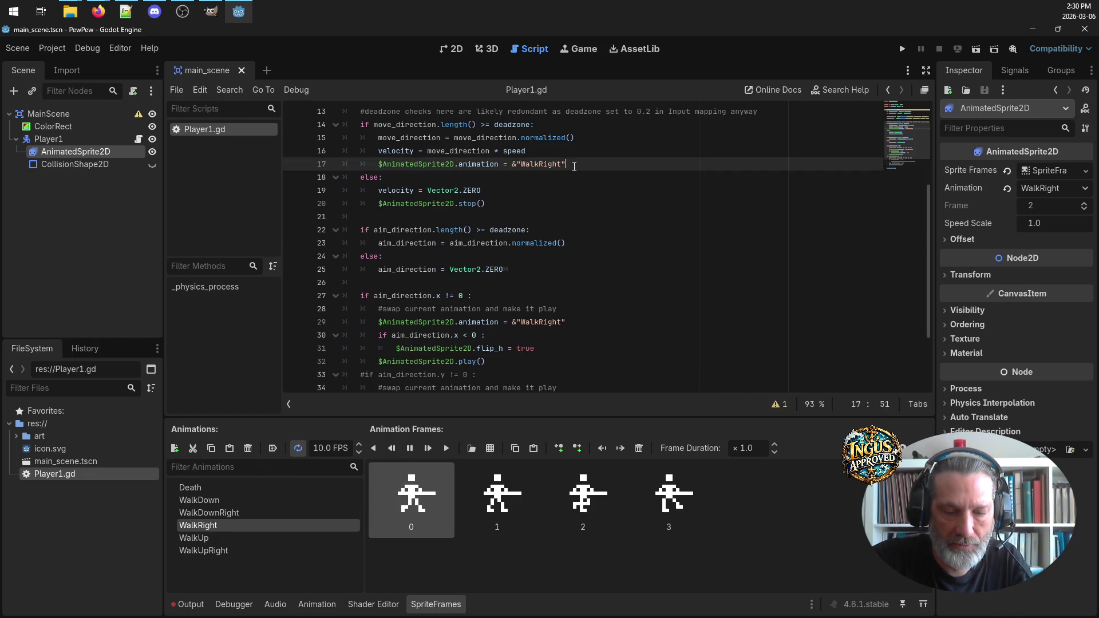
{"action": "key", "text": "Return"}
{"action": "key", "text": "ctrl+v"}
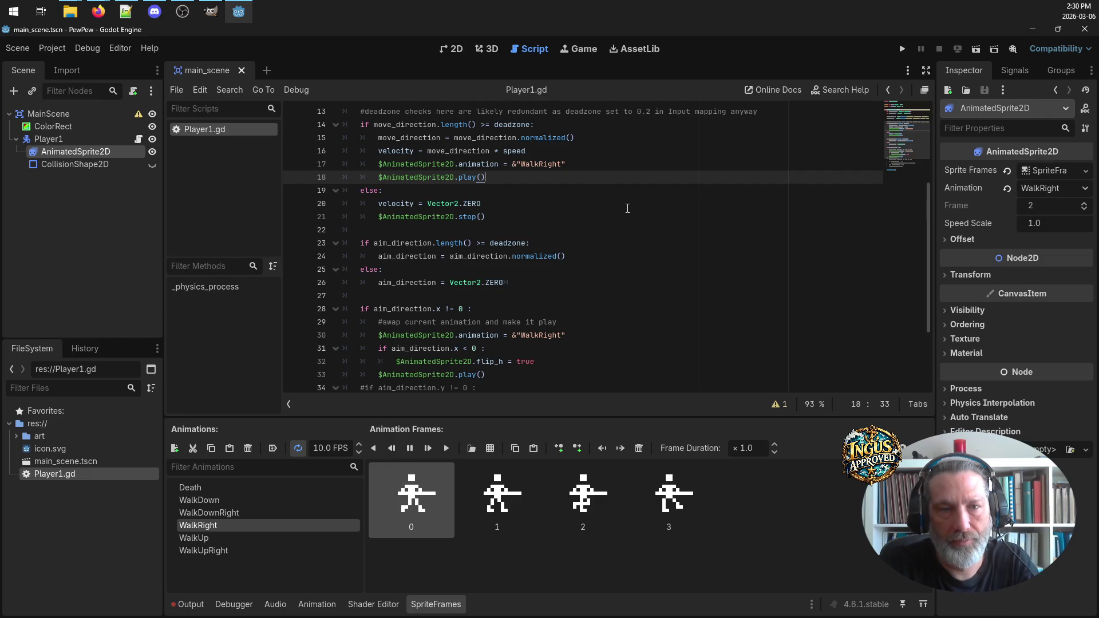
{"action": "scroll", "coordinate": [560, 364], "scroll_direction": "down", "scroll_amount": 2}
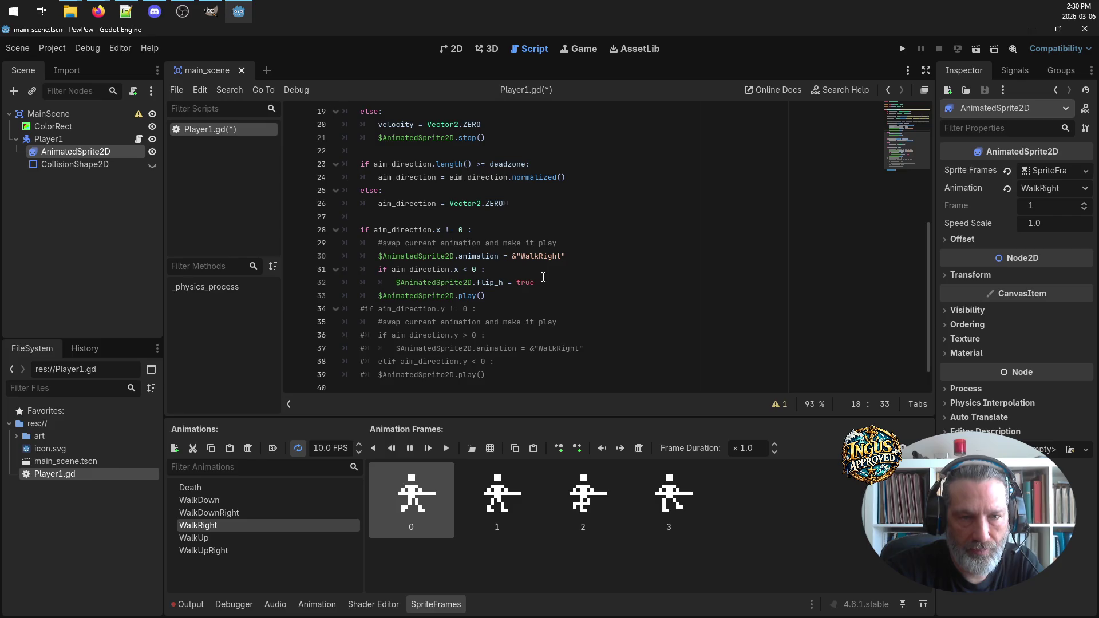
{"action": "scroll", "coordinate": [545, 277], "scroll_direction": "up", "scroll_amount": 2}
{"action": "scroll", "coordinate": [545, 277], "scroll_direction": "down", "scroll_amount": 2}
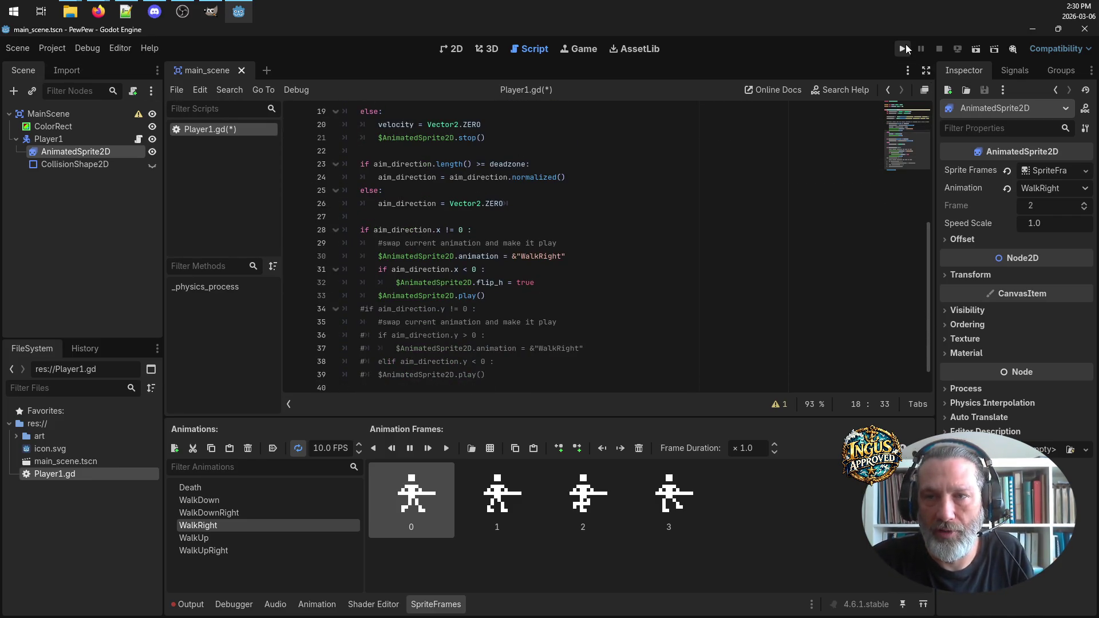
Run the project, picking main_scene.tscn as the main scene
{"action": "left_click", "coordinate": [903, 49]}
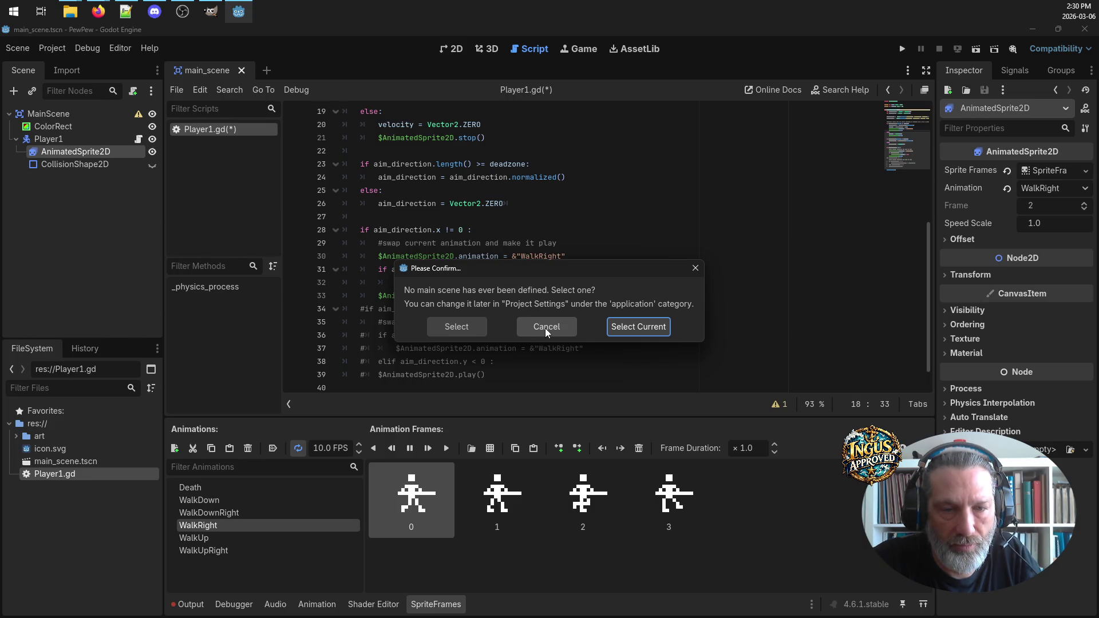
{"action": "left_click", "coordinate": [457, 327]}
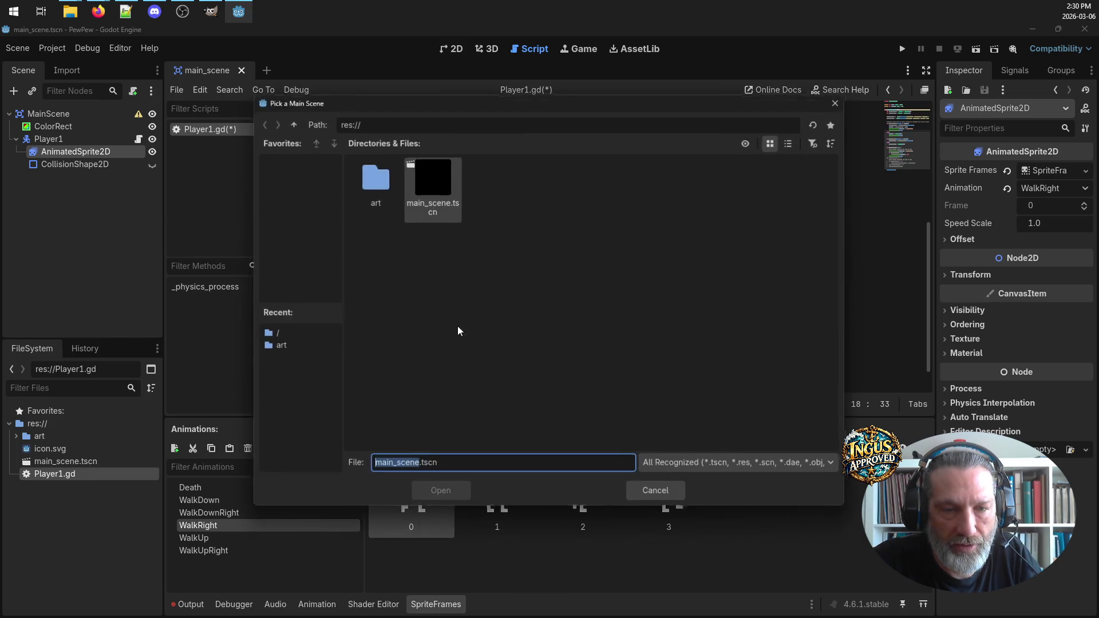
{"action": "double_click", "coordinate": [431, 169]}
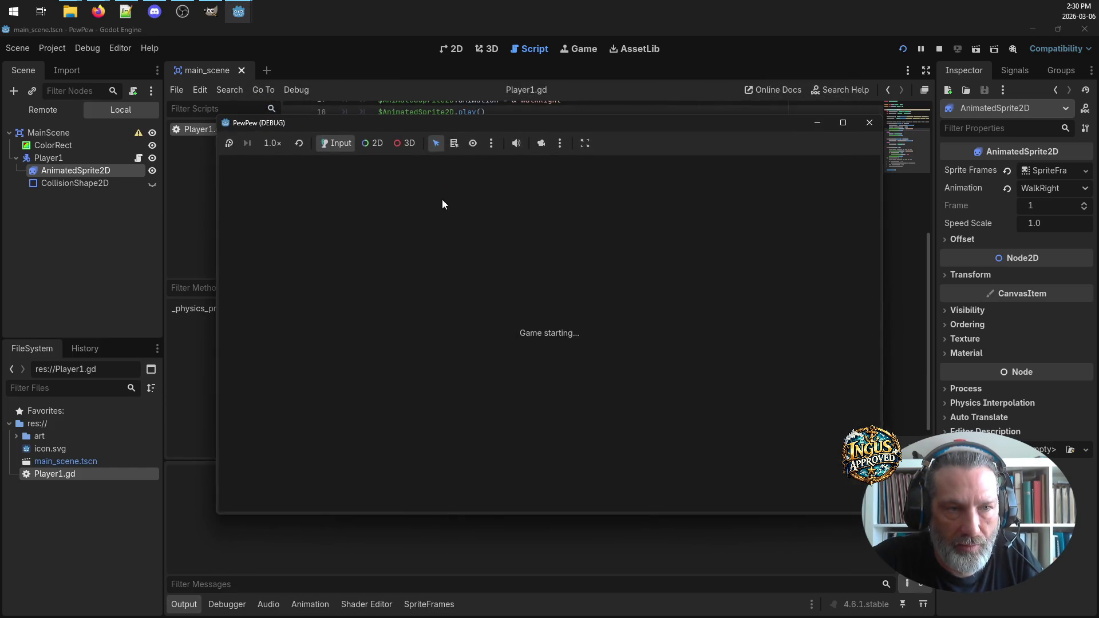
Walk the player left, right, up and down with the arrow keys to test the walking animations
{"action": "key", "text": "Right"}
{"action": "key", "text": "Down"}
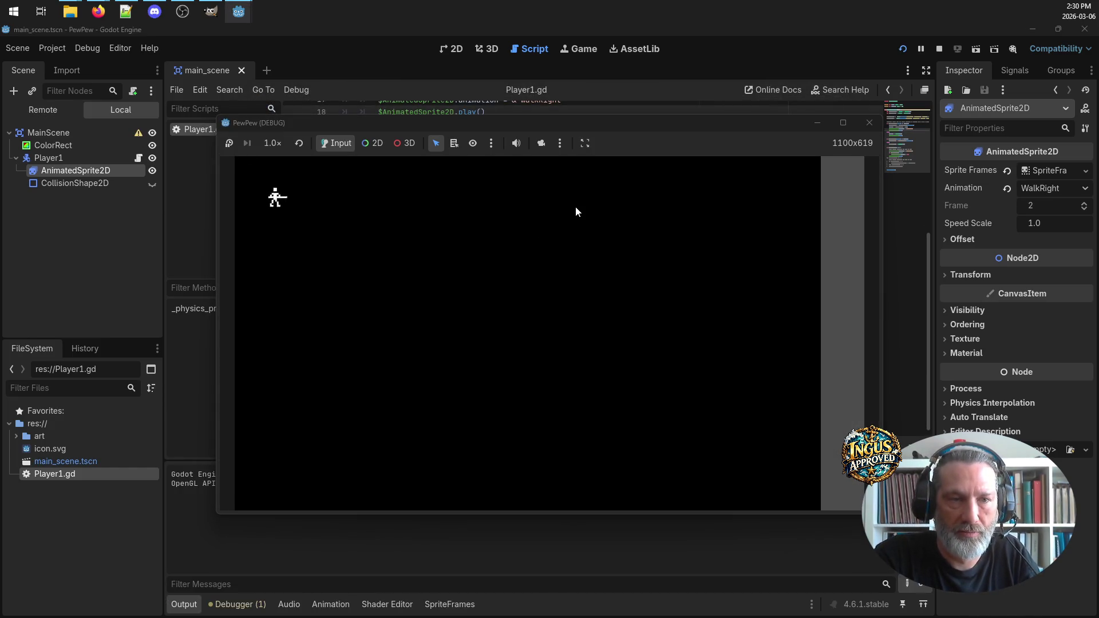
{"action": "key", "text": "Down"}
{"action": "key", "text": "Left"}
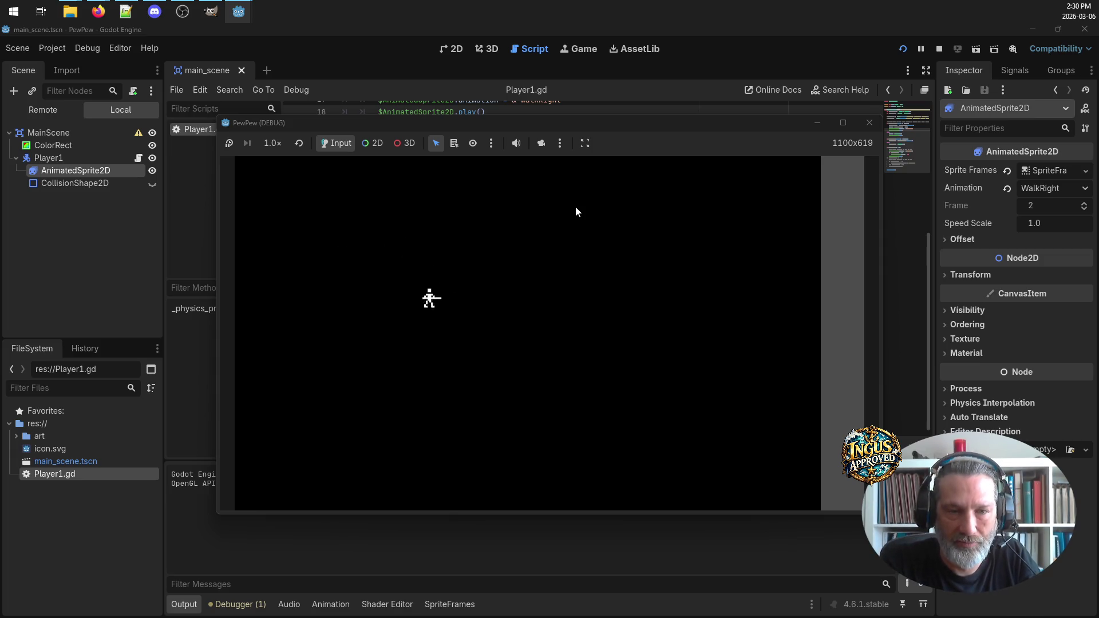
{"action": "key", "text": "Up"}
{"action": "key", "text": "Right"}
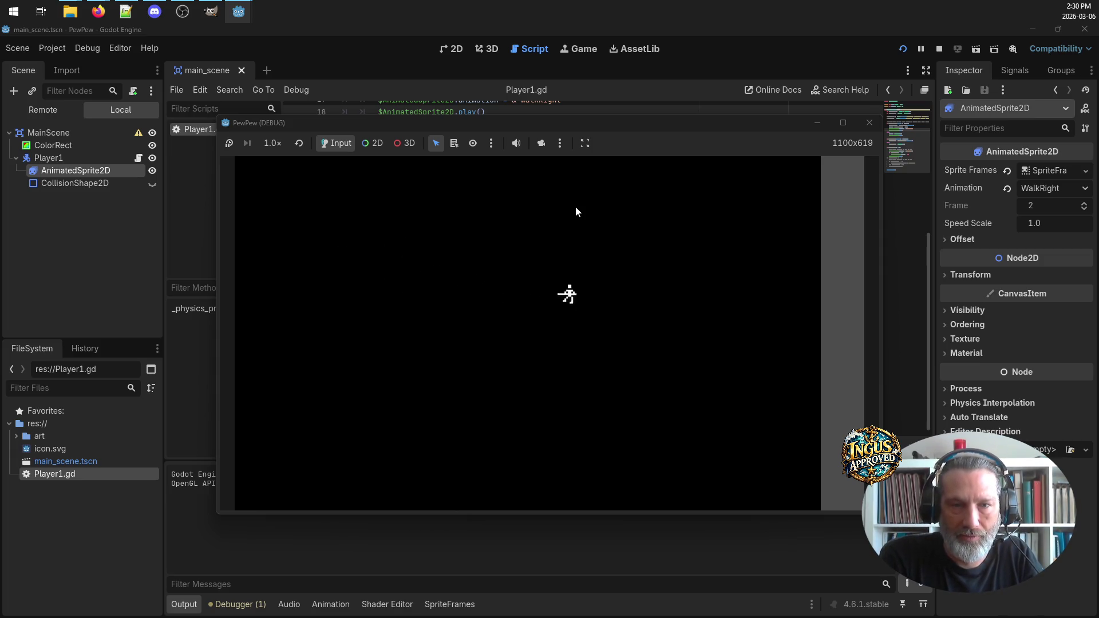
{"action": "key", "text": "Left"}
{"action": "key", "text": "Right"}
{"action": "key", "text": "Left"}
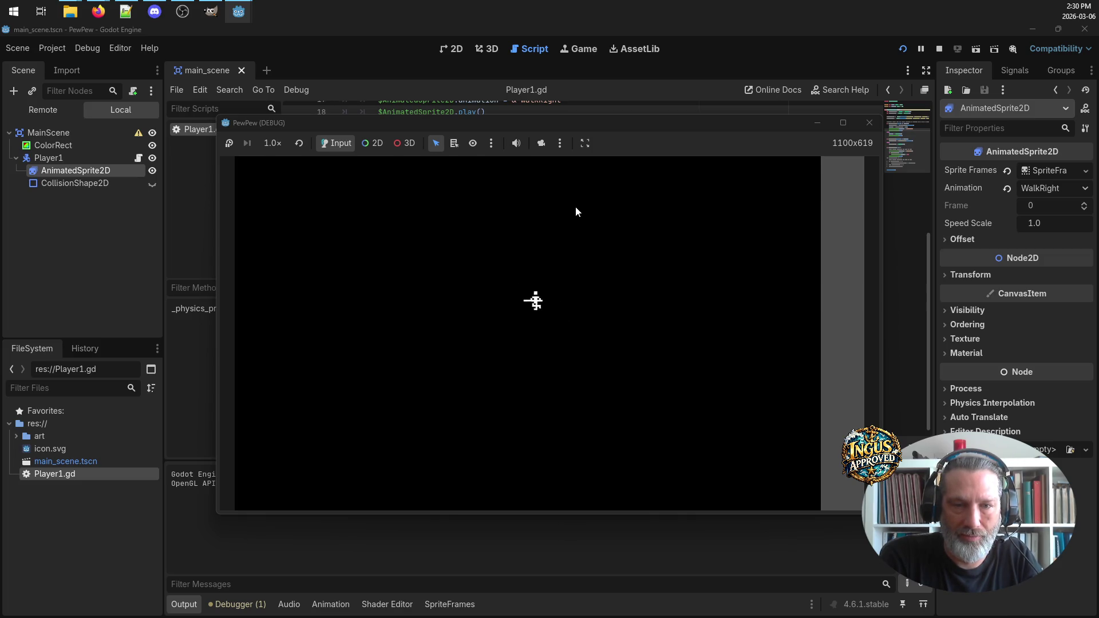
{"action": "key", "text": "Right"}
{"action": "key", "text": "Left"}
{"action": "key", "text": "Right"}
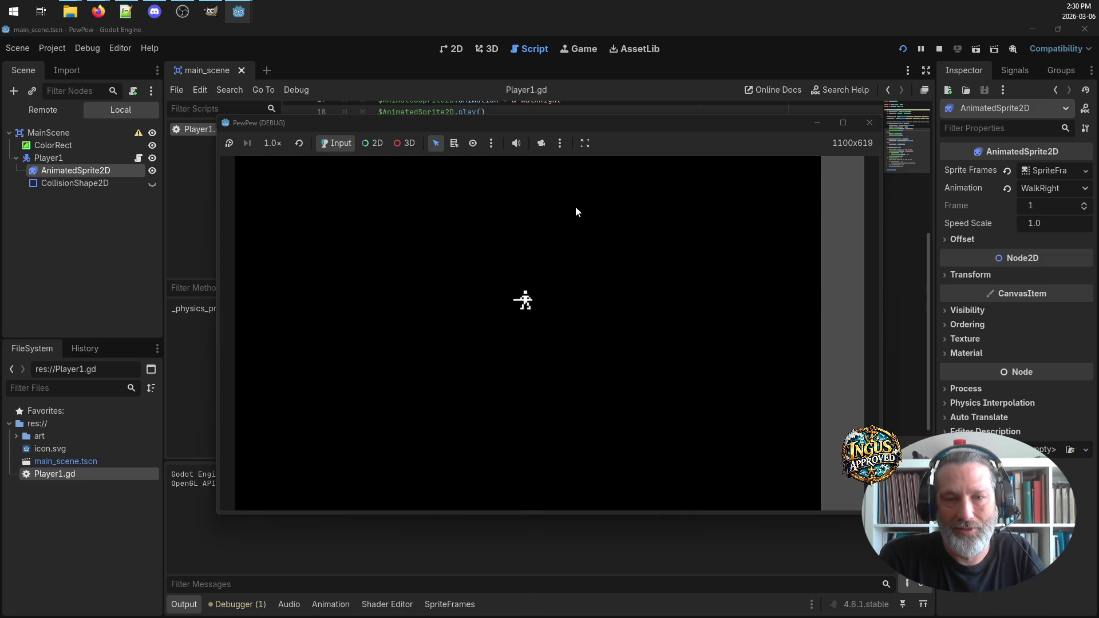
{"action": "key", "text": "Left"}
{"action": "key", "text": "Right"}
{"action": "key", "text": "Down"}
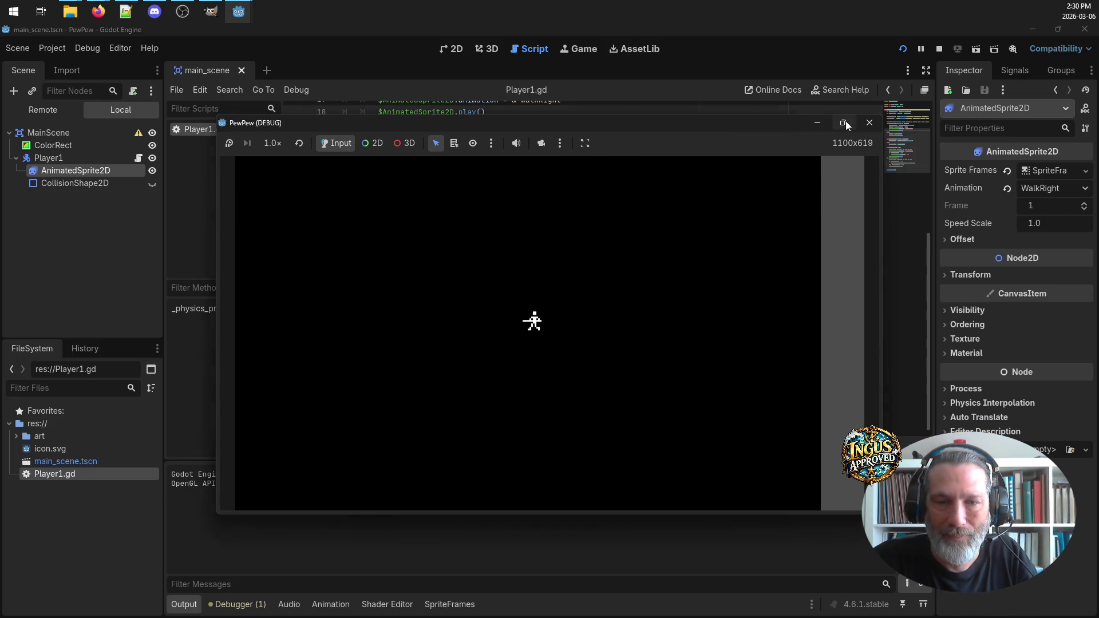
Maximize the game window, test diagonal and straight aiming, then close the game
{"action": "left_click", "coordinate": [843, 123]}
{"action": "key", "text": "Left"}
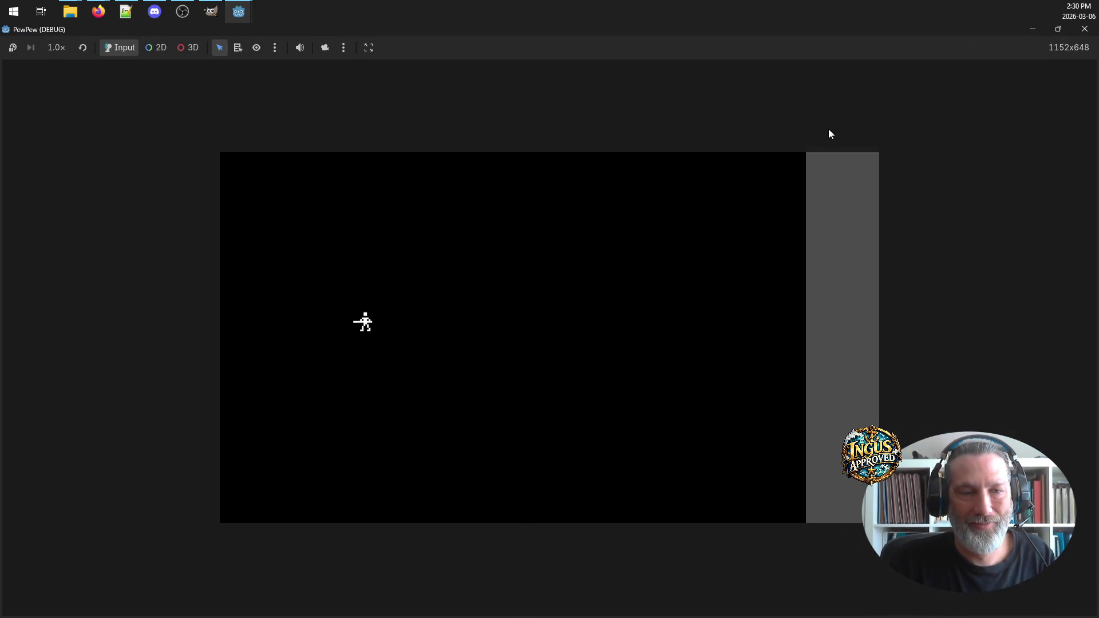
{"action": "key", "text": "Right"}
{"action": "key", "text": "Up"}
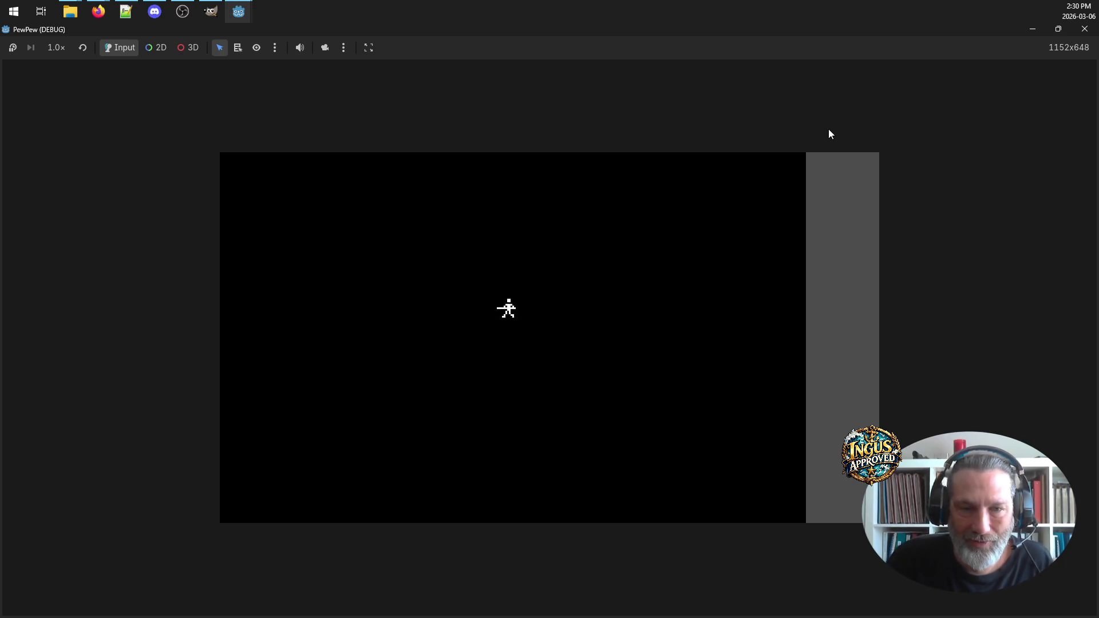
{"action": "key", "text": "Down"}
{"action": "key", "text": "Left"}
{"action": "key", "text": "Up"}
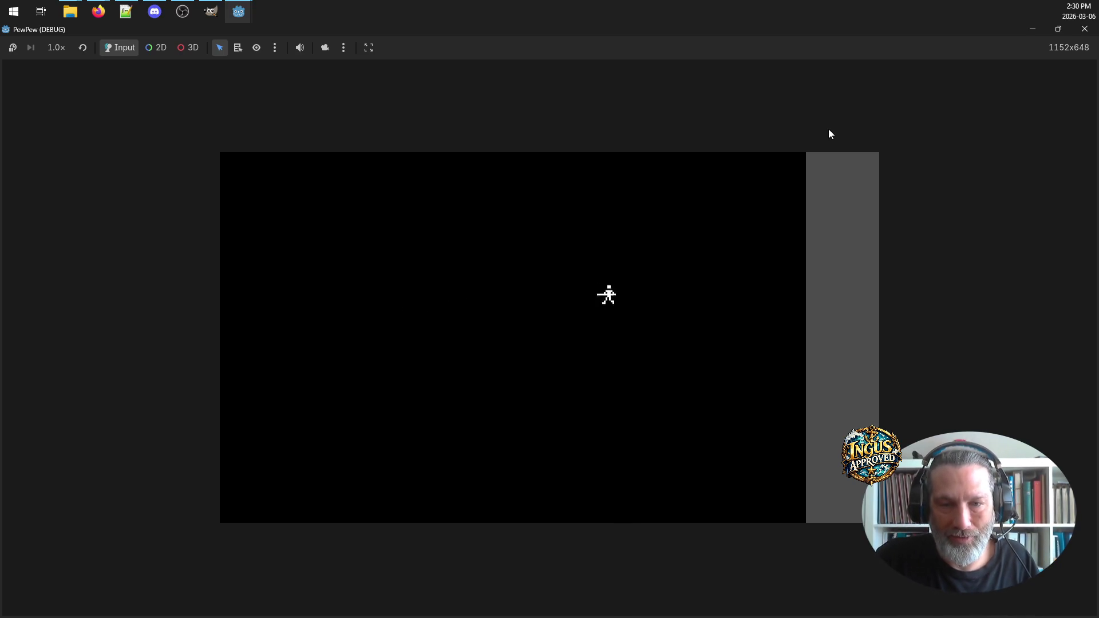
{"action": "key", "text": "Down"}
{"action": "key", "text": "Left"}
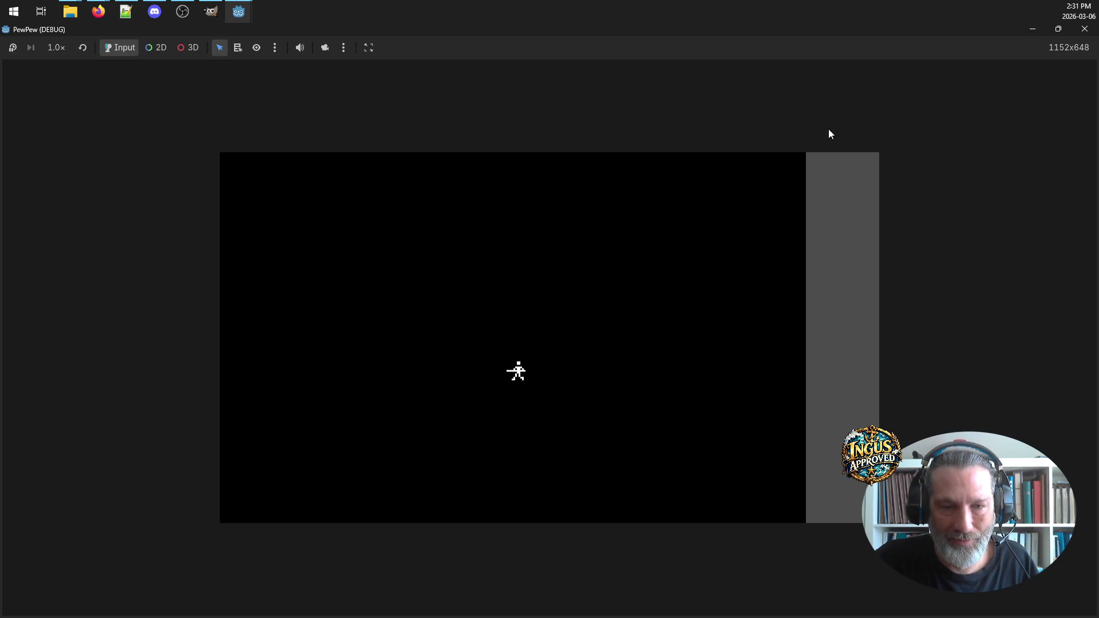
{"action": "key", "text": "Right"}
{"action": "key", "text": "Left"}
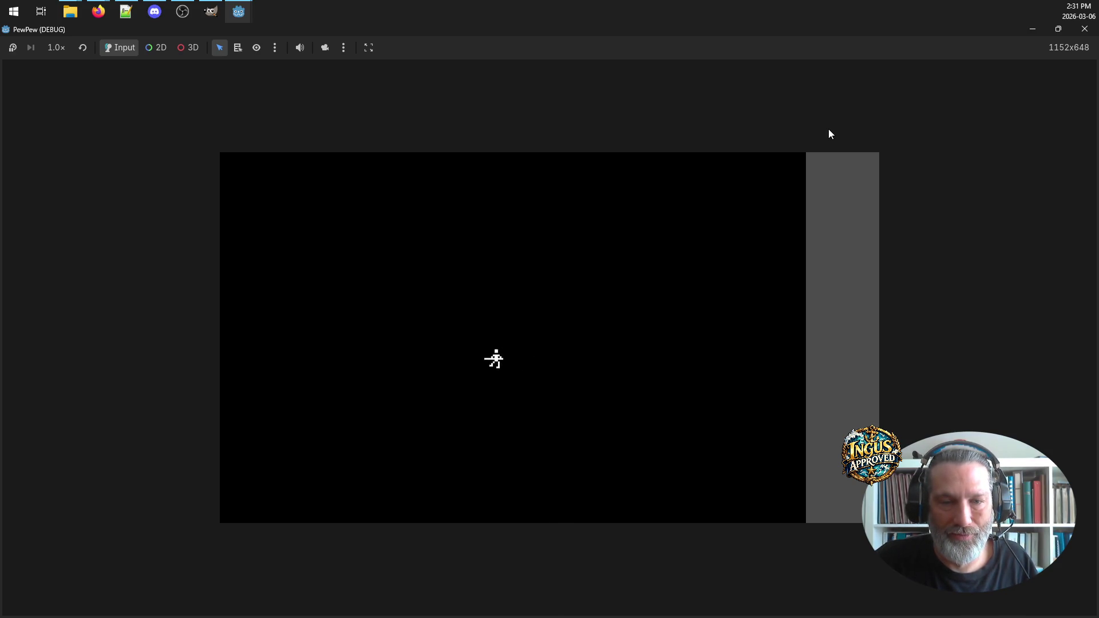
{"action": "key", "text": "Up"}
{"action": "key", "text": "Right"}
{"action": "key", "text": "Down"}
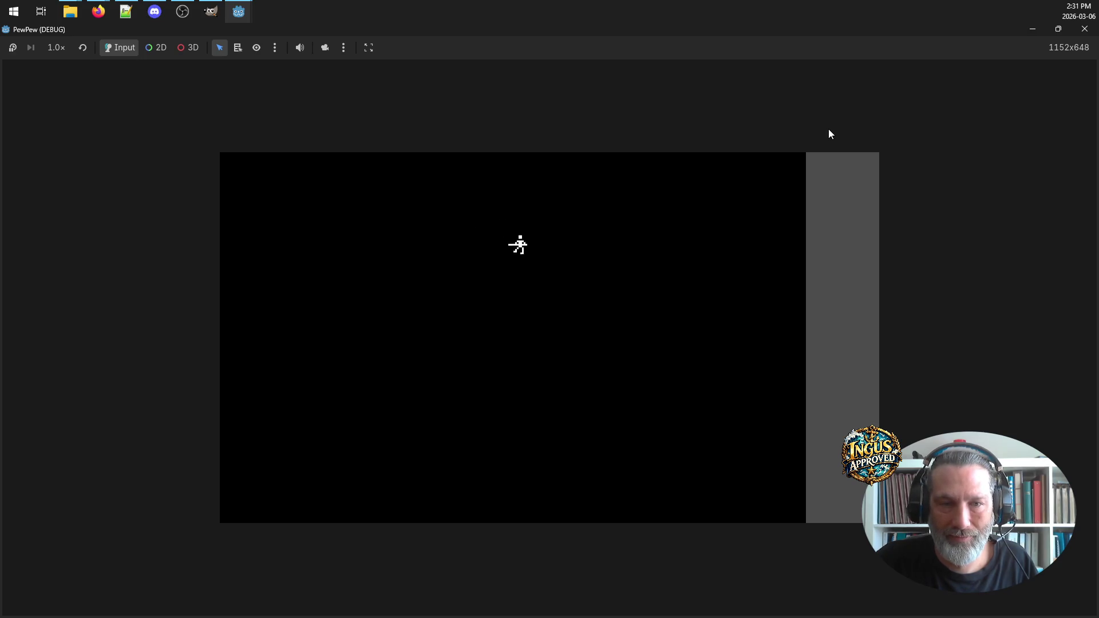
{"action": "key", "text": "Left"}
{"action": "key", "text": "Up"}
{"action": "key", "text": "Down"}
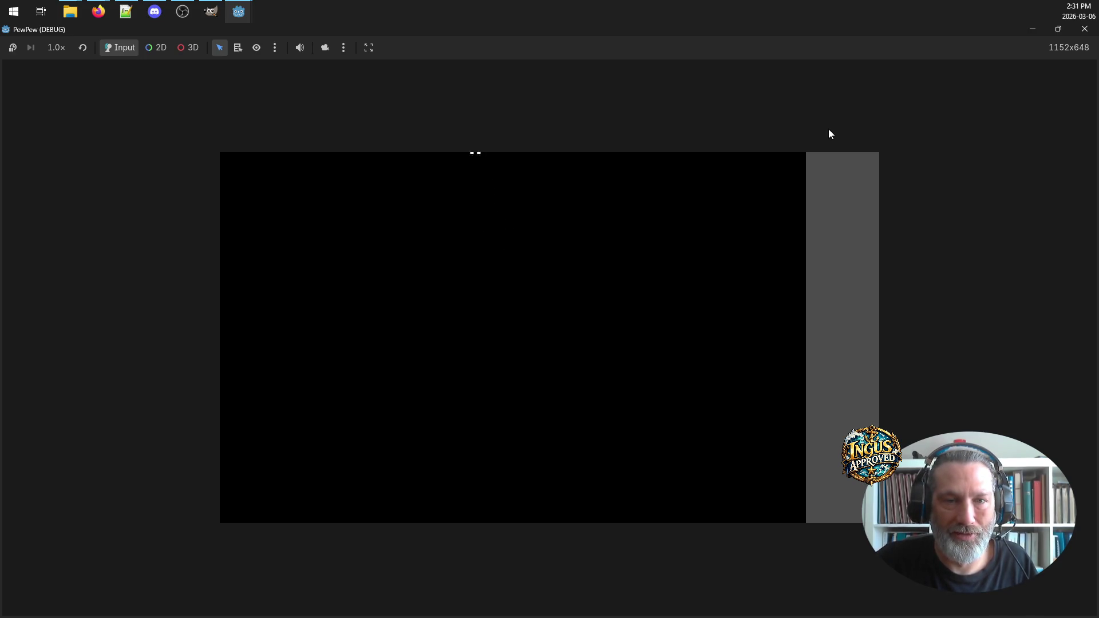
{"action": "key", "text": "Right"}
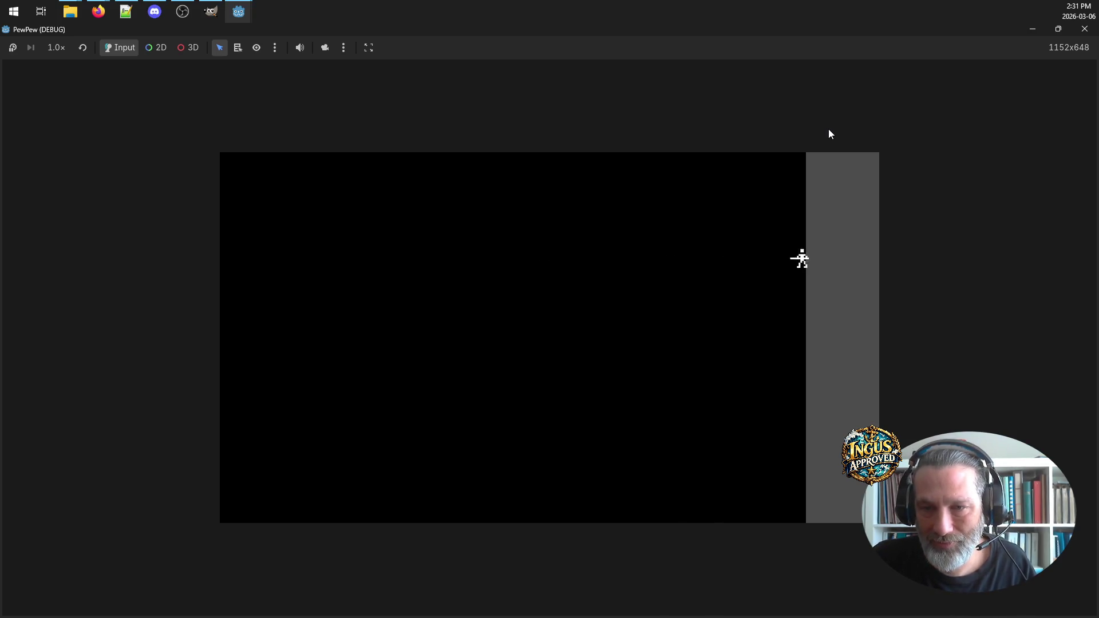
{"action": "key", "text": "Left"}
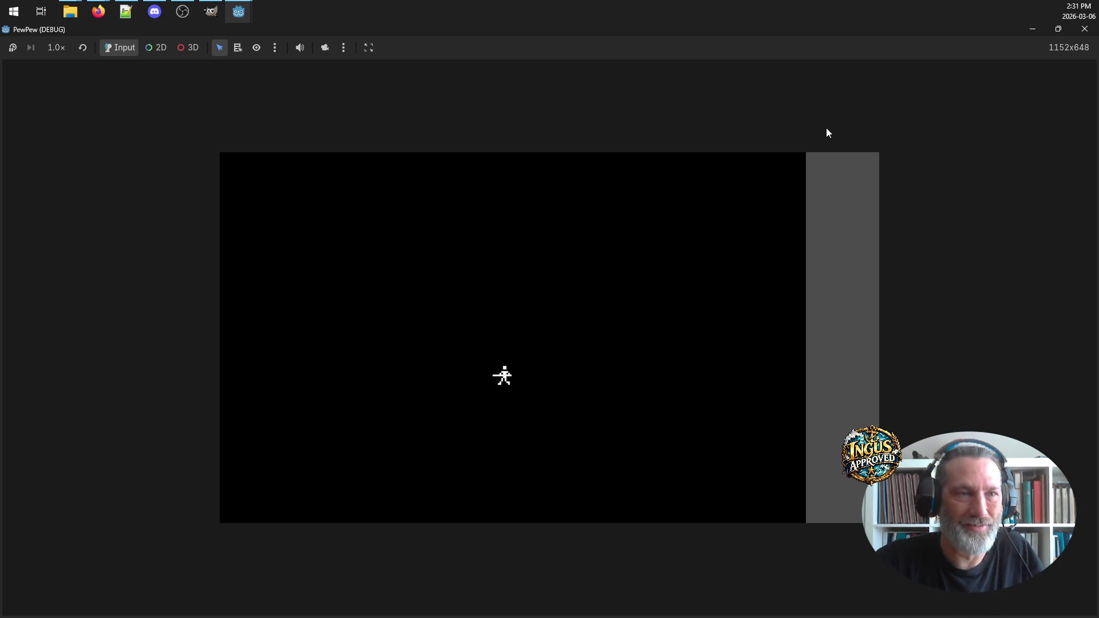
{"action": "left_click", "coordinate": [1083, 29]}
Move the condition 'aim_direction.x < 0' from the if line to replace 'true' after flip_h =
{"action": "scroll", "coordinate": [626, 337], "scroll_direction": "up", "scroll_amount": 3}
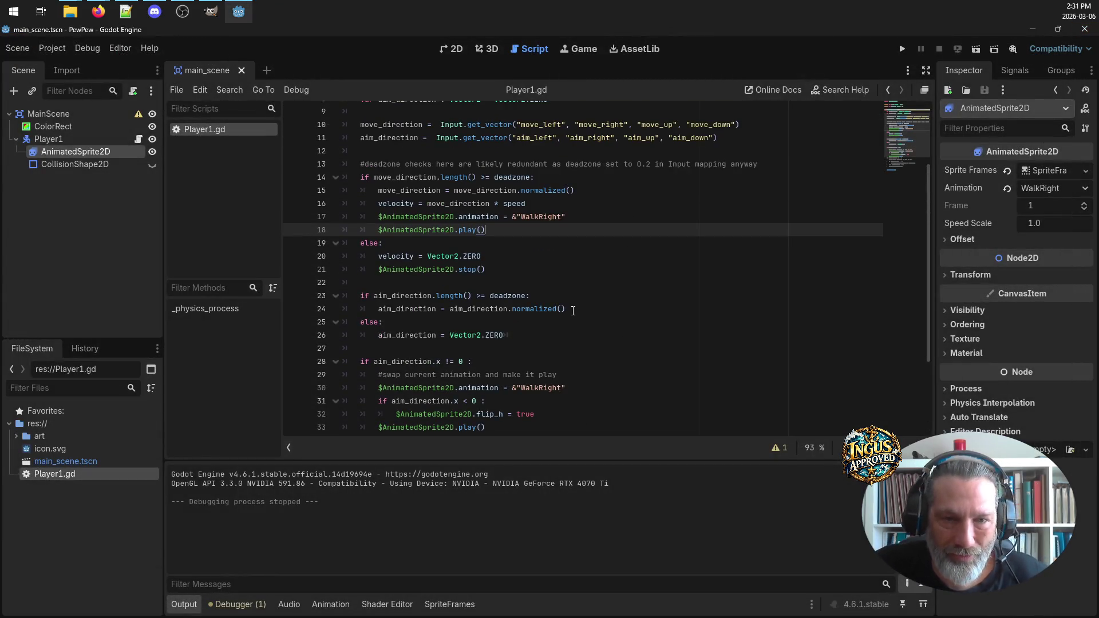
{"action": "scroll", "coordinate": [573, 310], "scroll_direction": "up", "scroll_amount": 3}
{"action": "scroll", "coordinate": [535, 344], "scroll_direction": "down", "scroll_amount": 4}
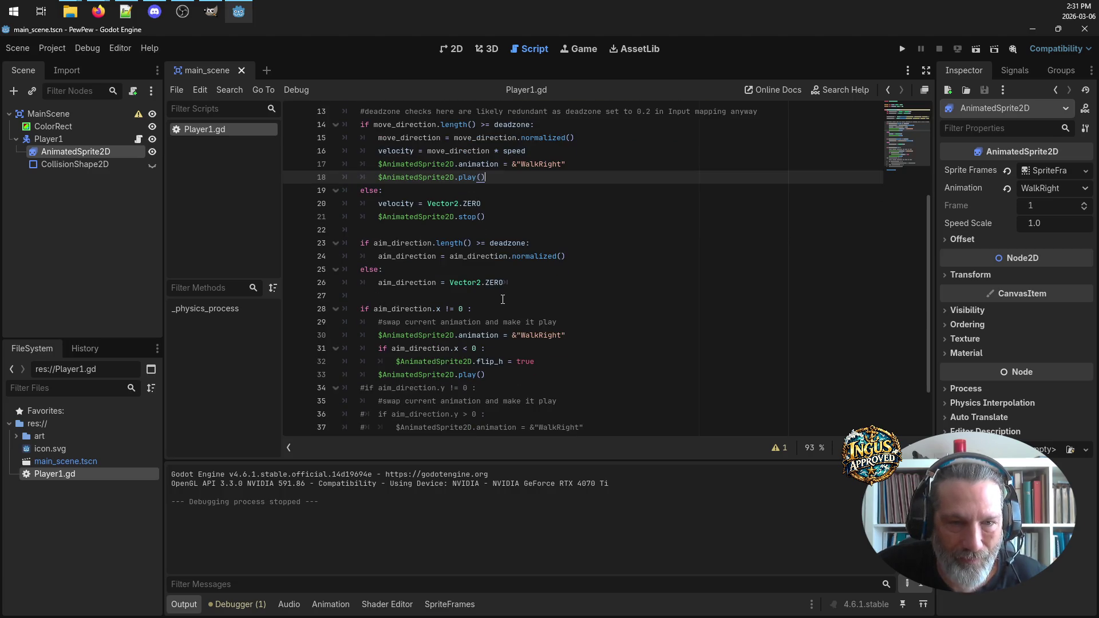
{"action": "scroll", "coordinate": [502, 299], "scroll_direction": "down", "scroll_amount": 2}
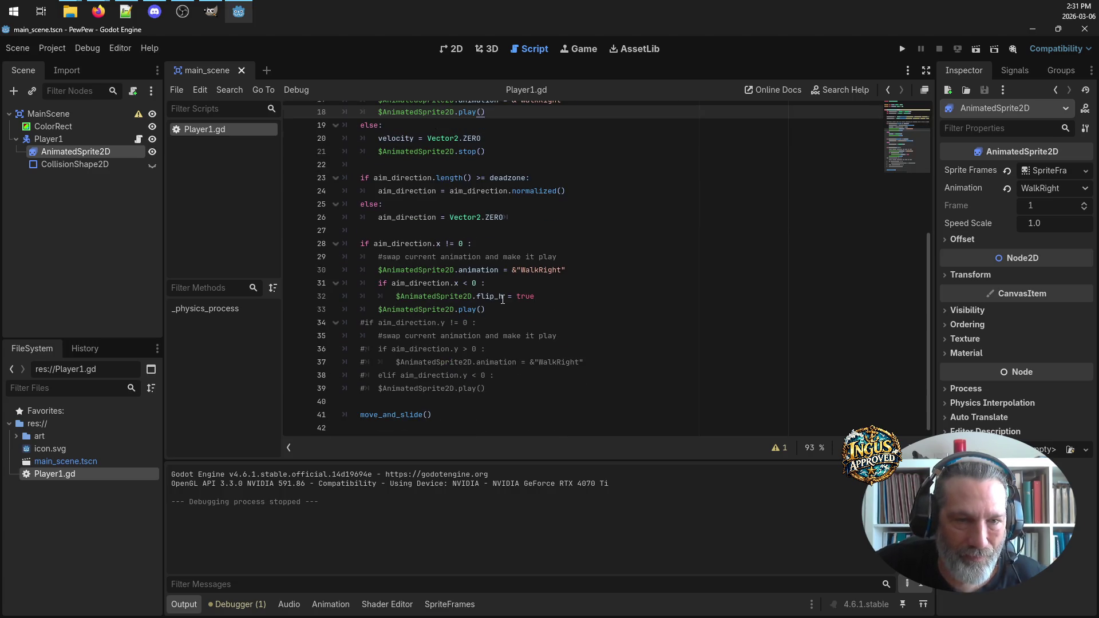
{"action": "left_click", "coordinate": [541, 296]}
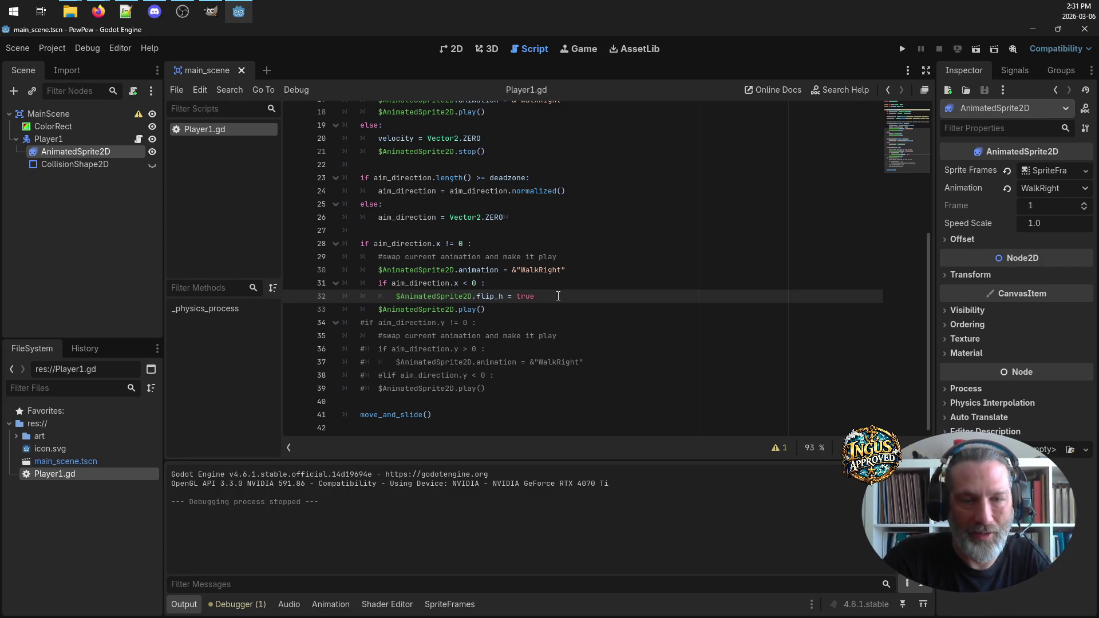
{"action": "key", "text": "Return"}
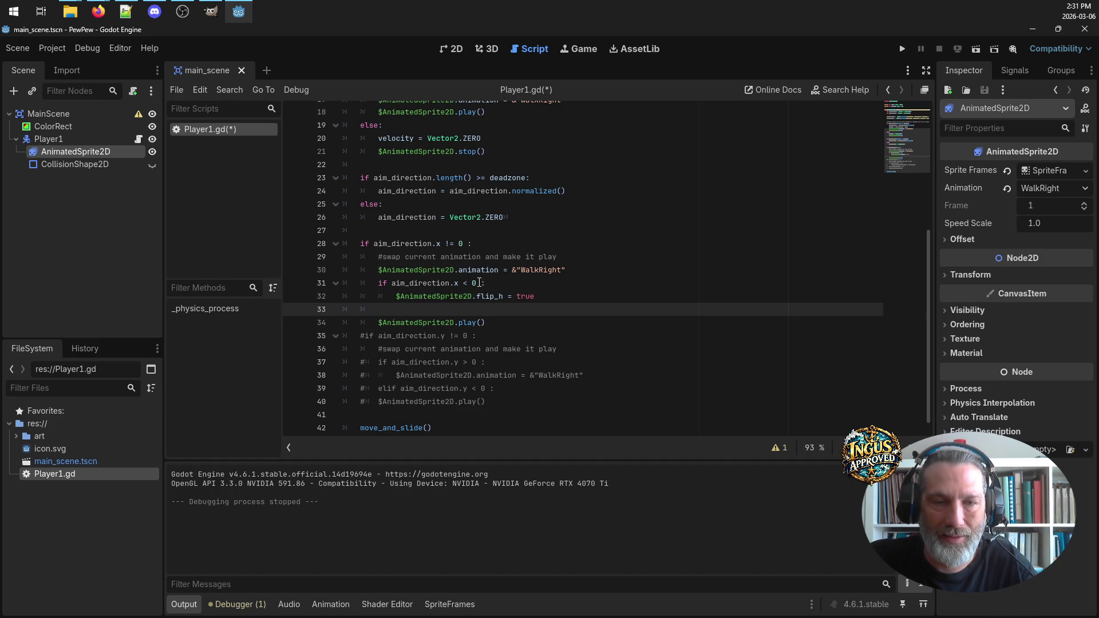
{"action": "left_click", "coordinate": [477, 283]}
{"action": "left_click_drag", "start_coordinate": [477, 282], "coordinate": [391, 283]}
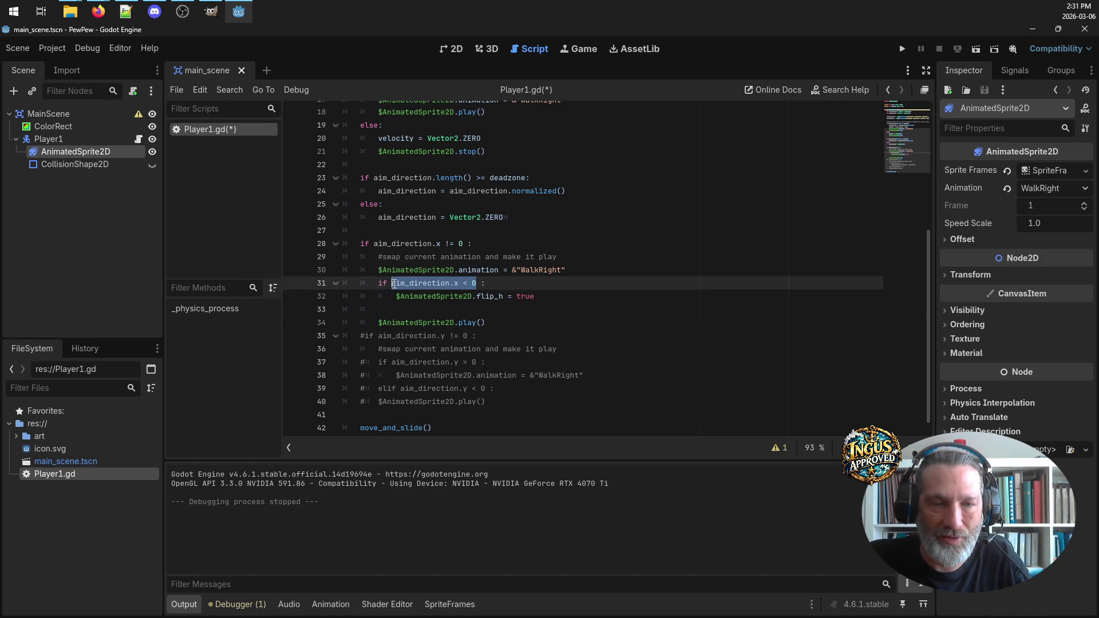
{"action": "key", "text": "ctrl+x"}
{"action": "left_click_drag", "start_coordinate": [536, 296], "coordinate": [512, 296]}
{"action": "key", "text": "ctrl+v"}
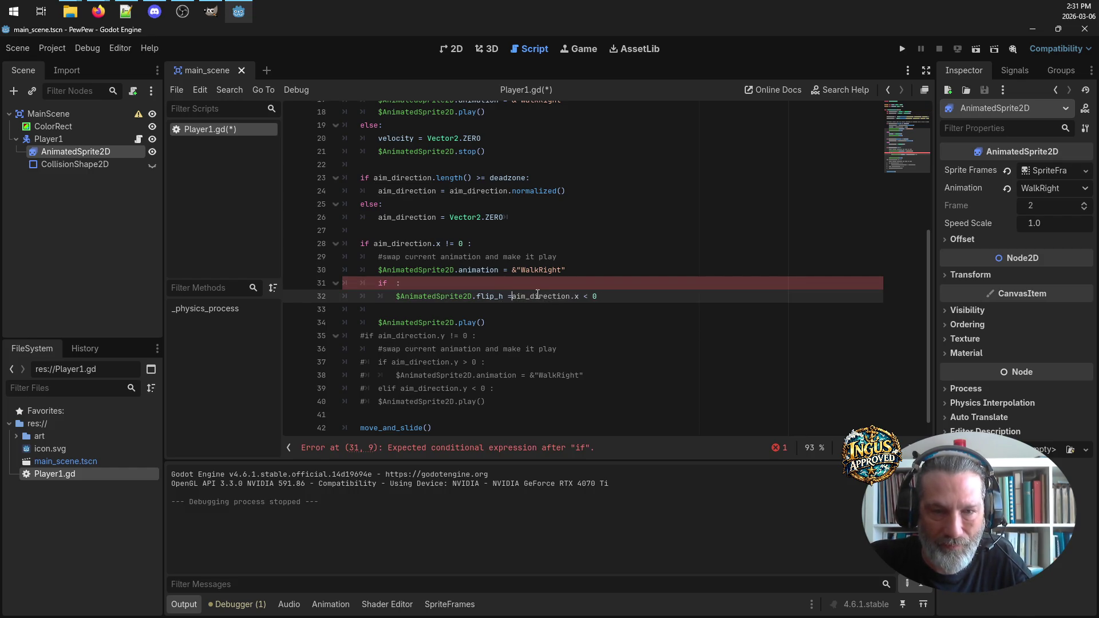
Delete the leftover if line, dedent the flip_h line, and run the project
{"action": "triple_click", "coordinate": [599, 277]}
{"action": "key", "text": "BackSpace"}
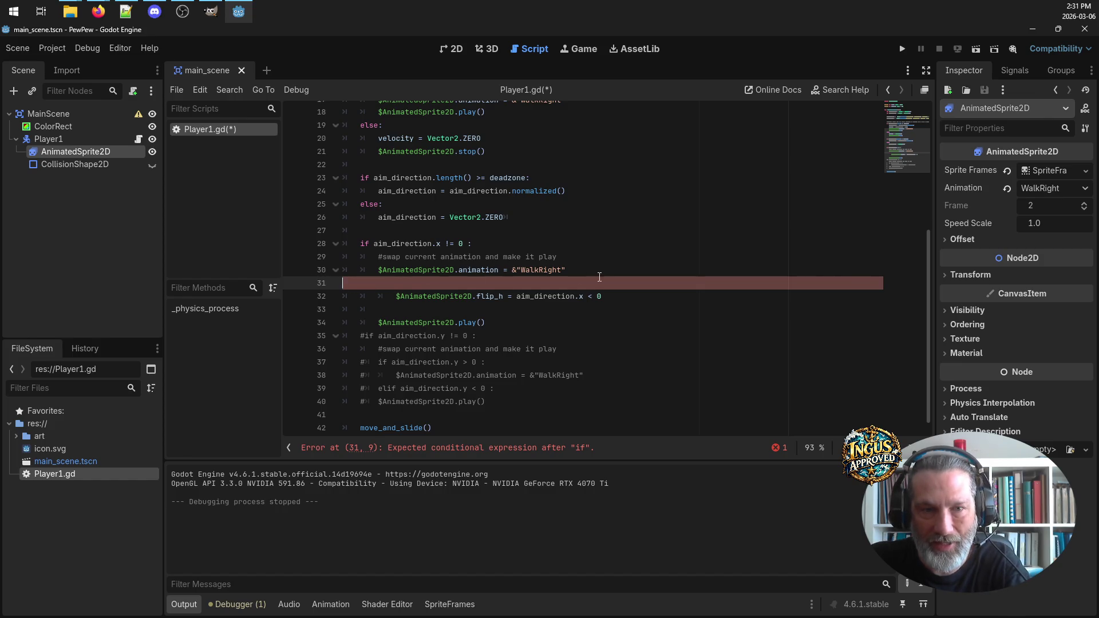
{"action": "key", "text": "Delete"}
{"action": "key", "text": "shift+Tab"}
{"action": "key", "text": "Down"}
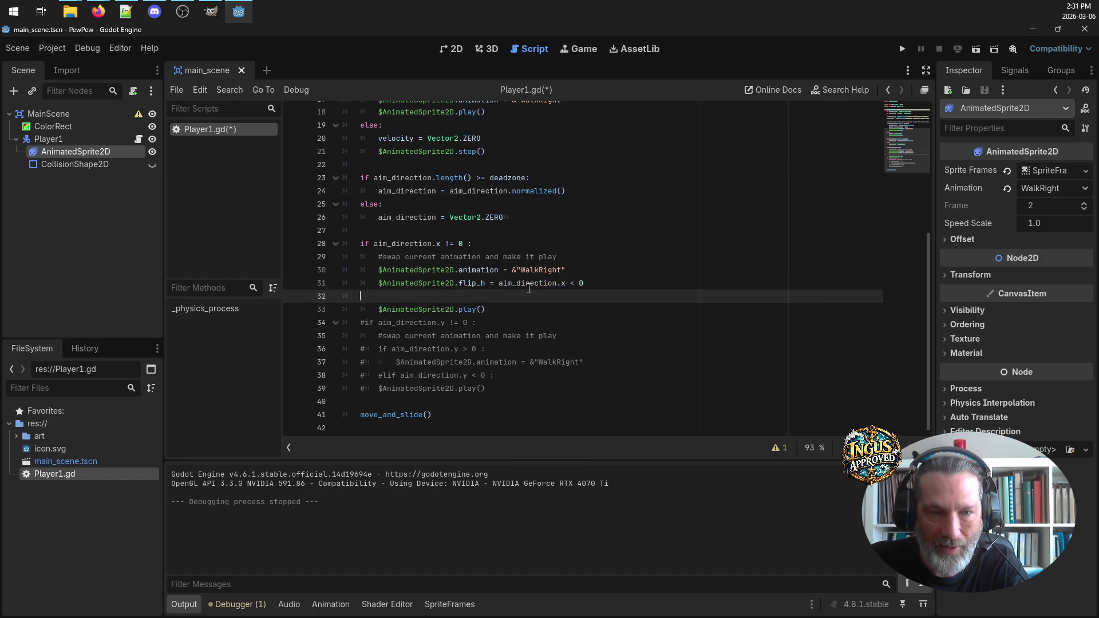
{"action": "key", "text": "BackSpace"}
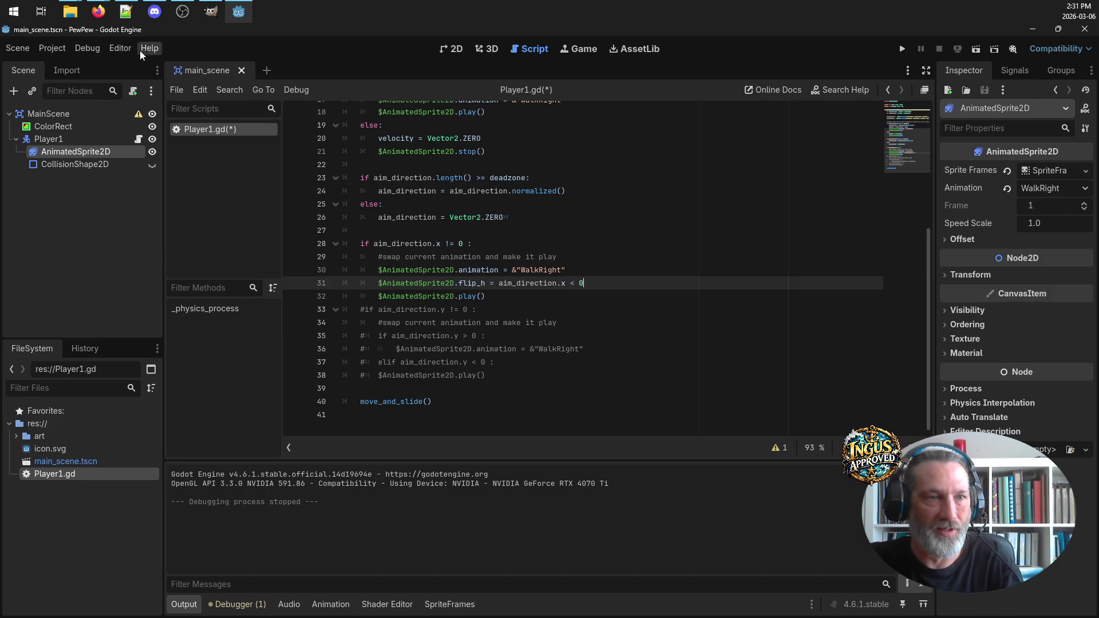
{"action": "left_click", "coordinate": [902, 49]}
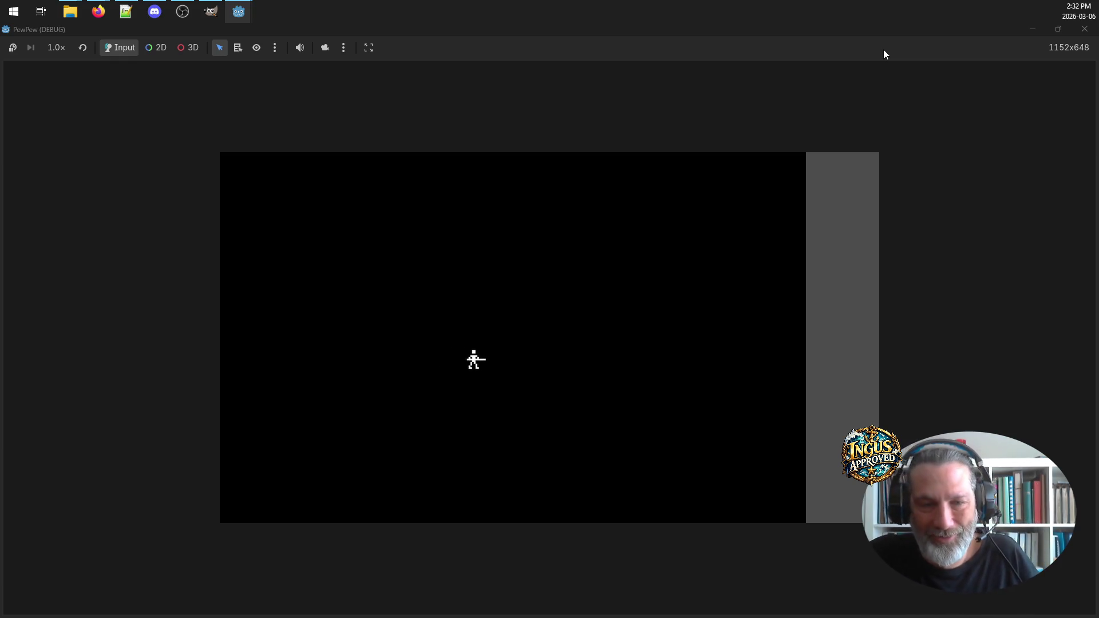
Close the PewPew game window after checking the sprite flipping
{"action": "left_click", "coordinate": [1084, 30]}
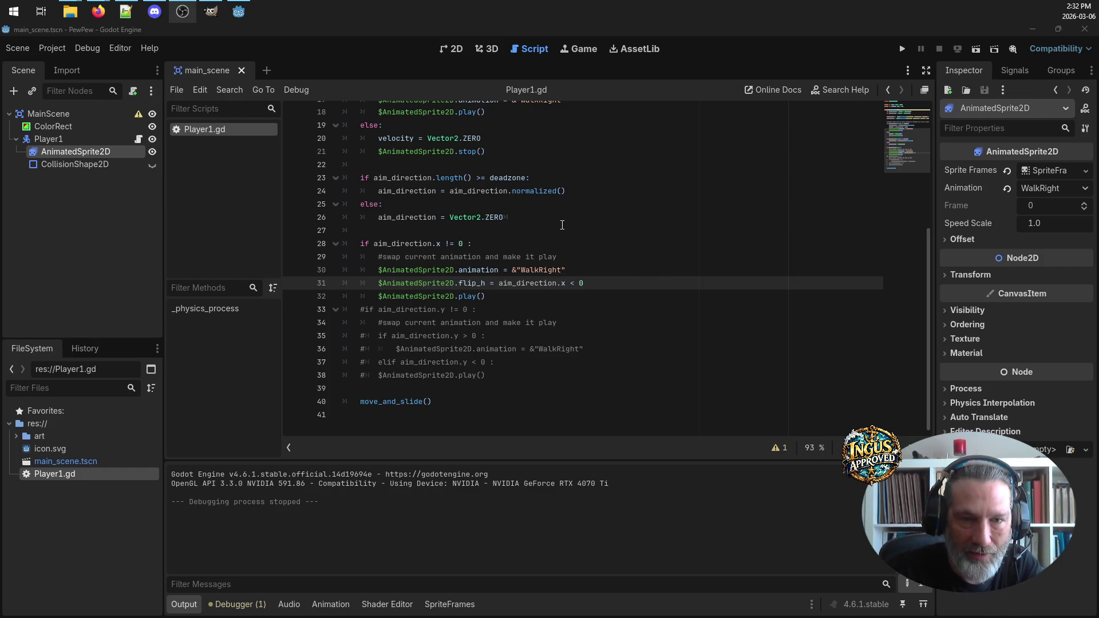
Scroll up and down through Player1.gd to review the aim code
{"action": "scroll", "coordinate": [561, 222], "scroll_direction": "up", "scroll_amount": 5}
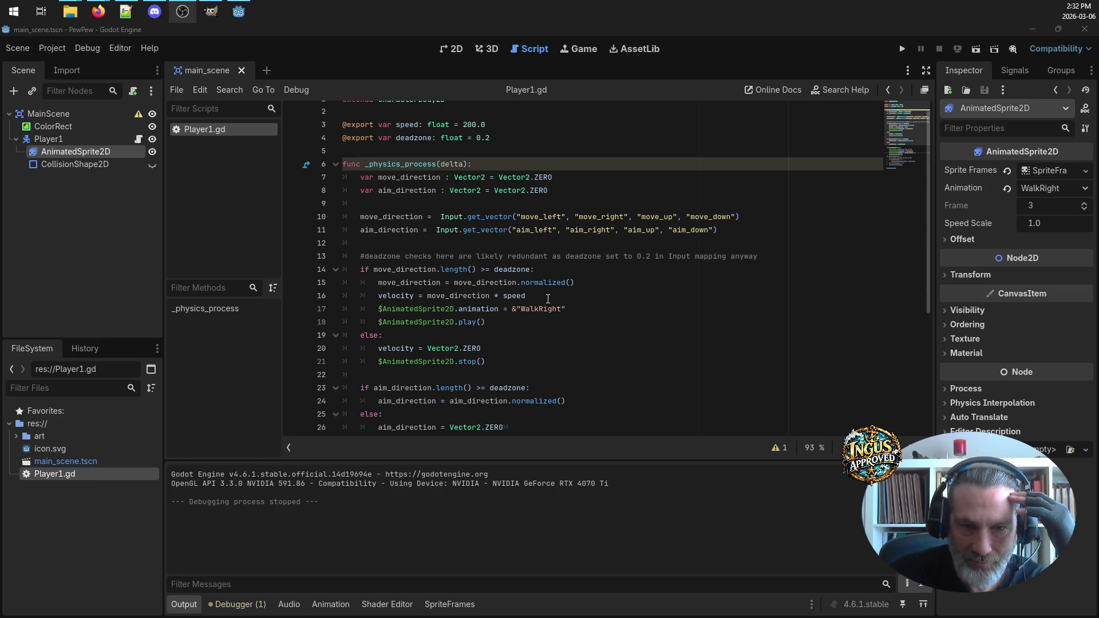
{"action": "scroll", "coordinate": [582, 302], "scroll_direction": "down", "scroll_amount": 2}
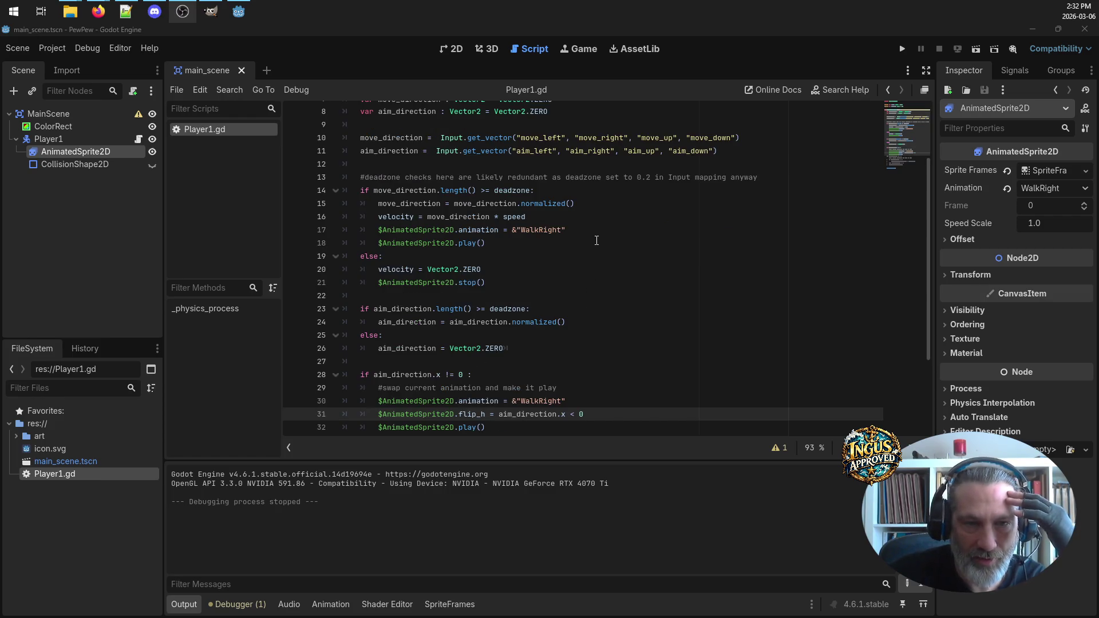
{"action": "scroll", "coordinate": [596, 240], "scroll_direction": "down", "scroll_amount": 3}
{"action": "scroll", "coordinate": [597, 240], "scroll_direction": "up", "scroll_amount": 3}
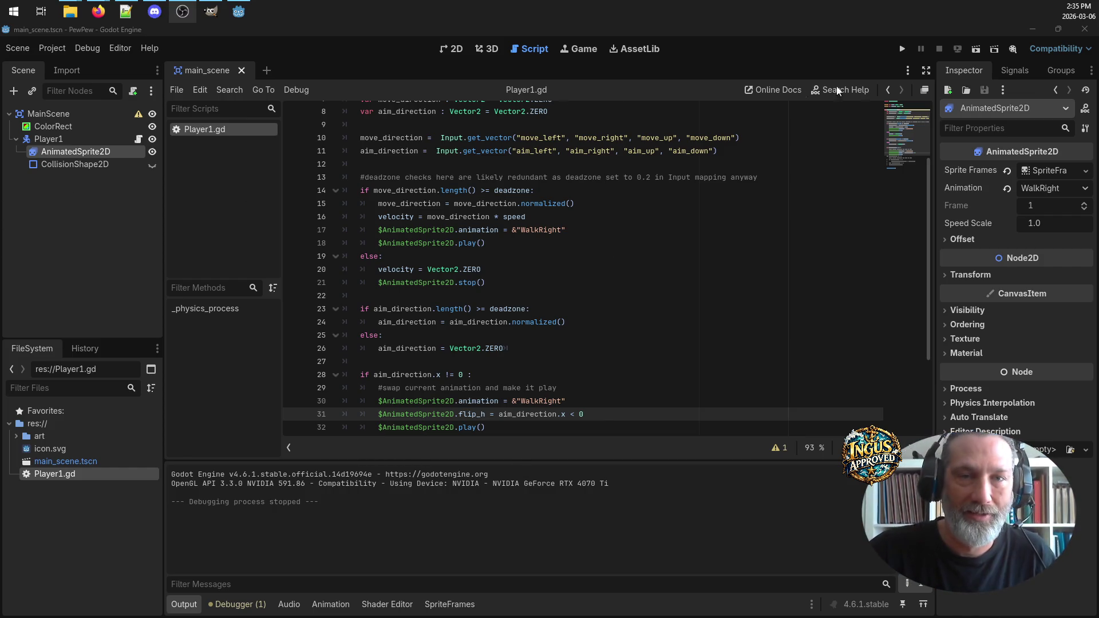
{"action": "left_click", "coordinate": [903, 49]}
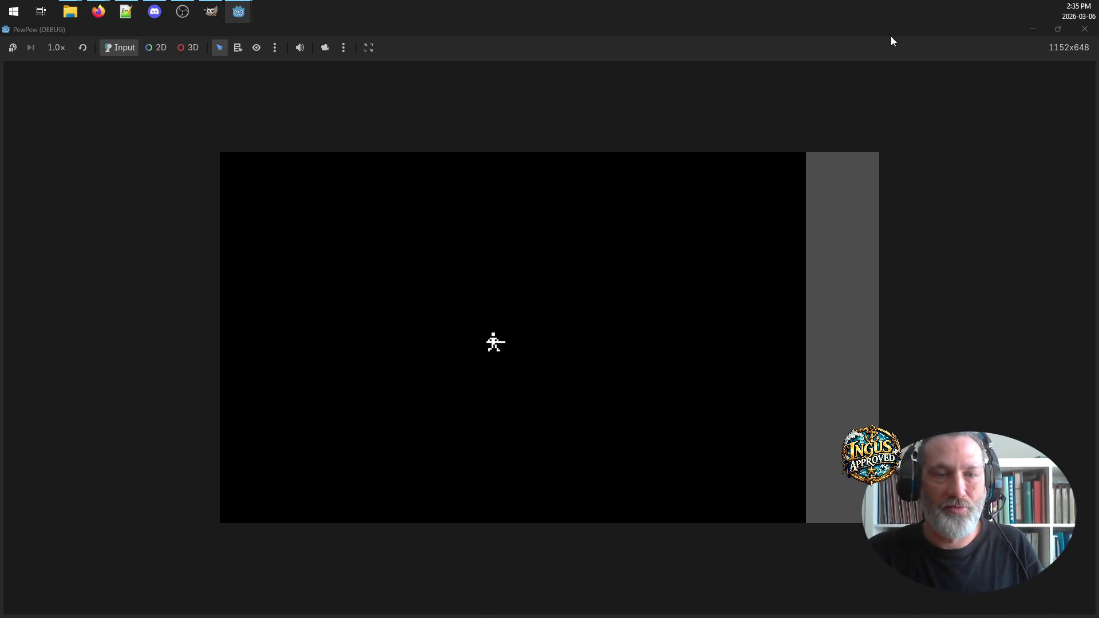
Close the PewPew game window after testing the aim animations
{"action": "left_click", "coordinate": [1086, 30]}
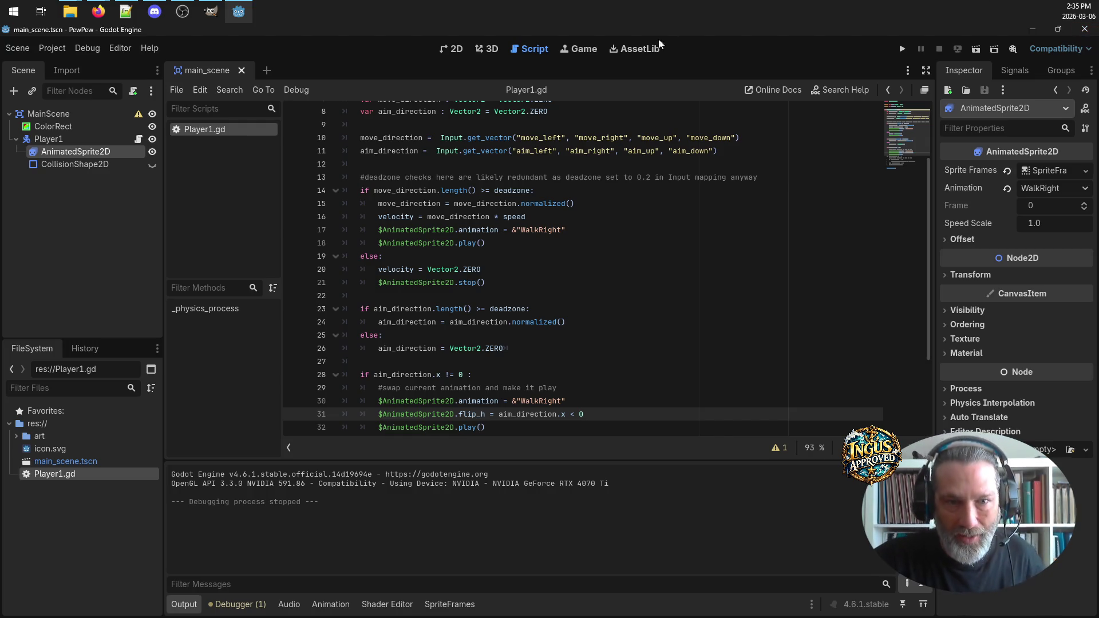
Delete the $AnimatedSprite2D.play() line and its empty line from the aim_direction.x block
{"action": "scroll", "coordinate": [566, 240], "scroll_direction": "up", "scroll_amount": 1}
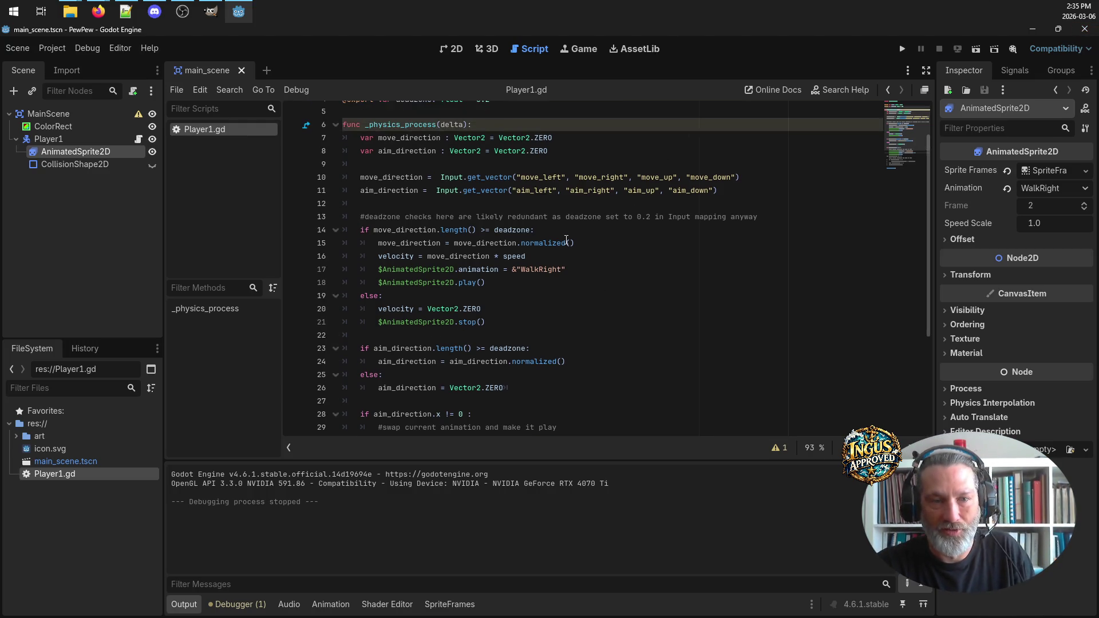
{"action": "scroll", "coordinate": [624, 293], "scroll_direction": "down", "scroll_amount": 4}
{"action": "left_click", "coordinate": [624, 296]}
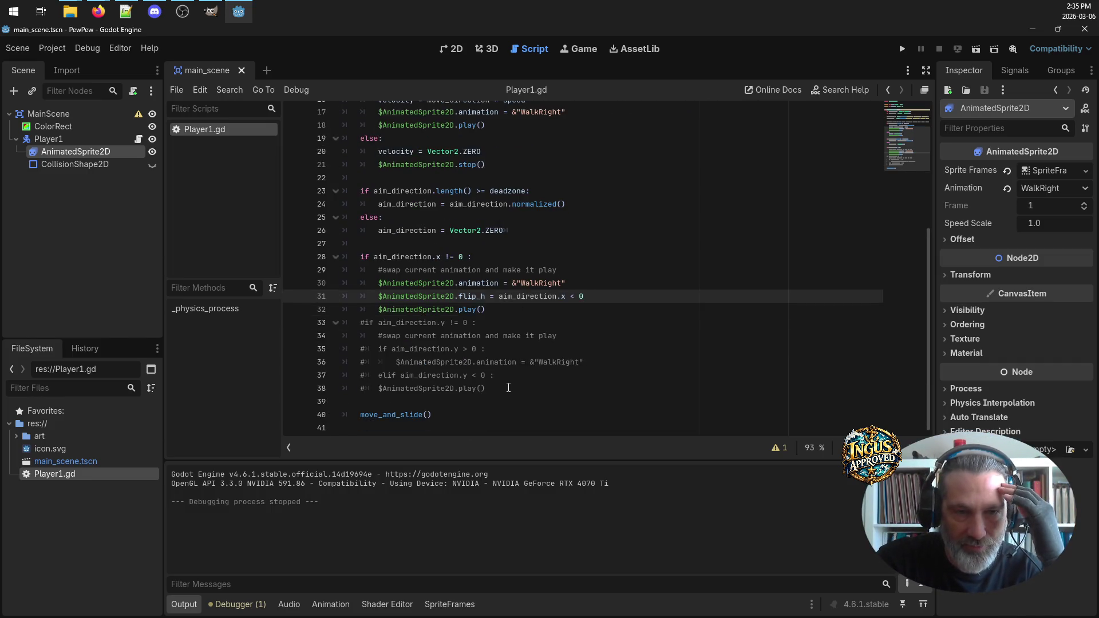
{"action": "scroll", "coordinate": [541, 282], "scroll_direction": "up", "scroll_amount": 2}
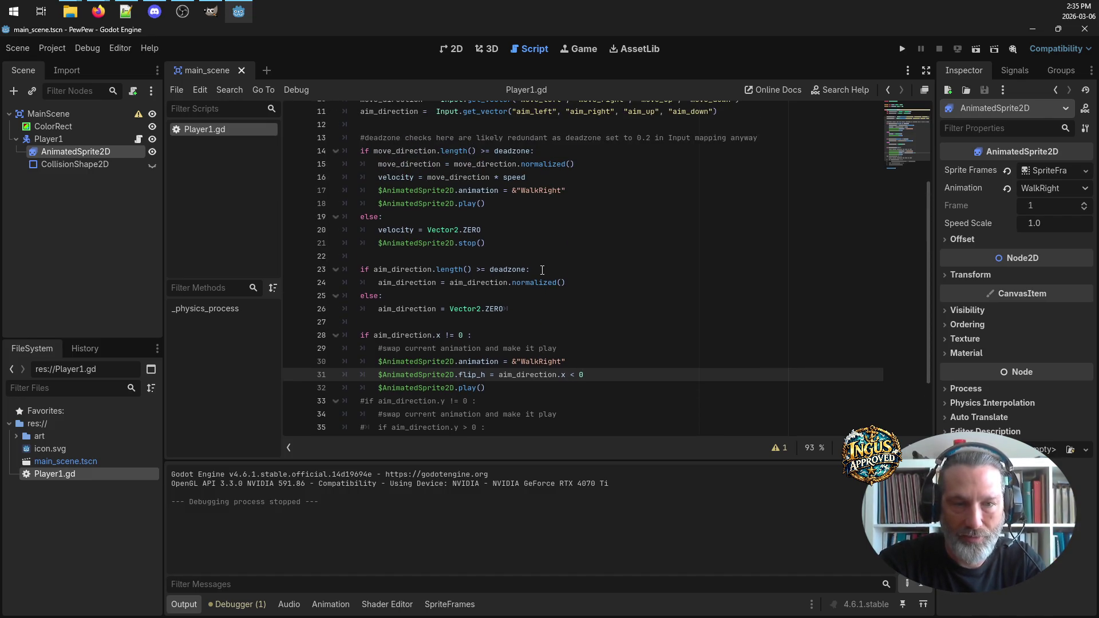
{"action": "scroll", "coordinate": [542, 270], "scroll_direction": "up", "scroll_amount": 1}
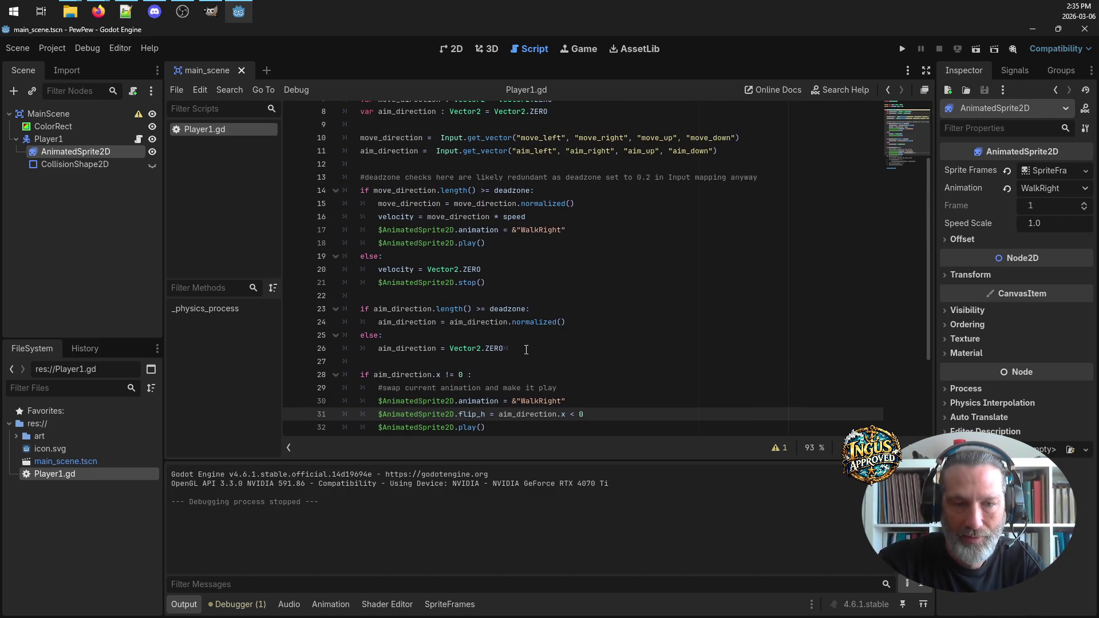
{"action": "scroll", "coordinate": [526, 350], "scroll_direction": "down", "scroll_amount": 2}
{"action": "left_click_drag", "start_coordinate": [518, 350], "coordinate": [308, 350]}
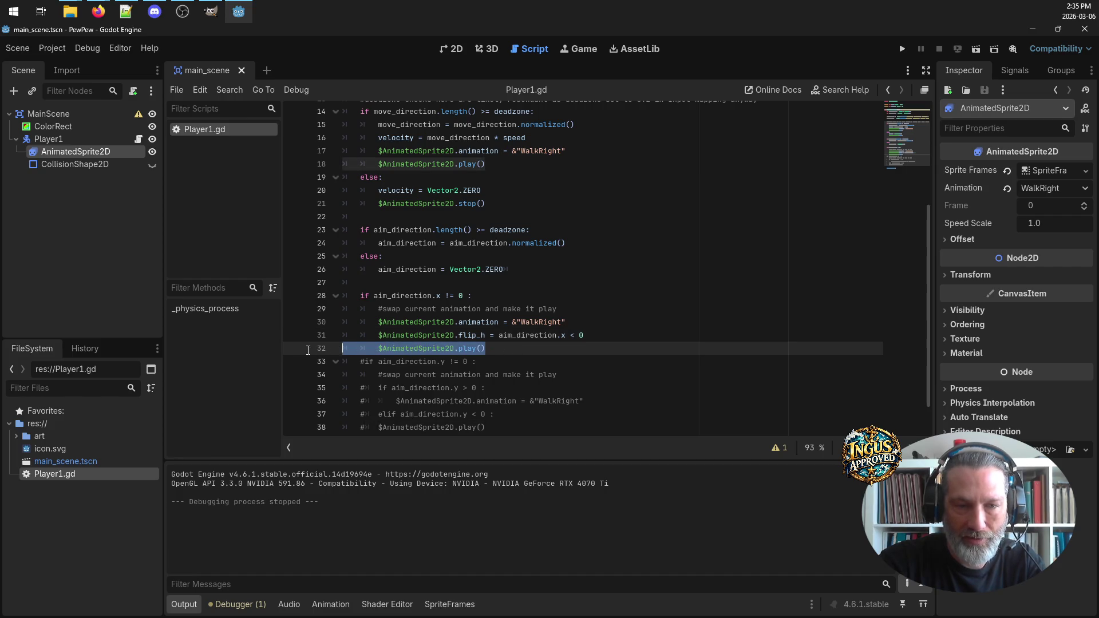
{"action": "key", "text": "BackSpace"}
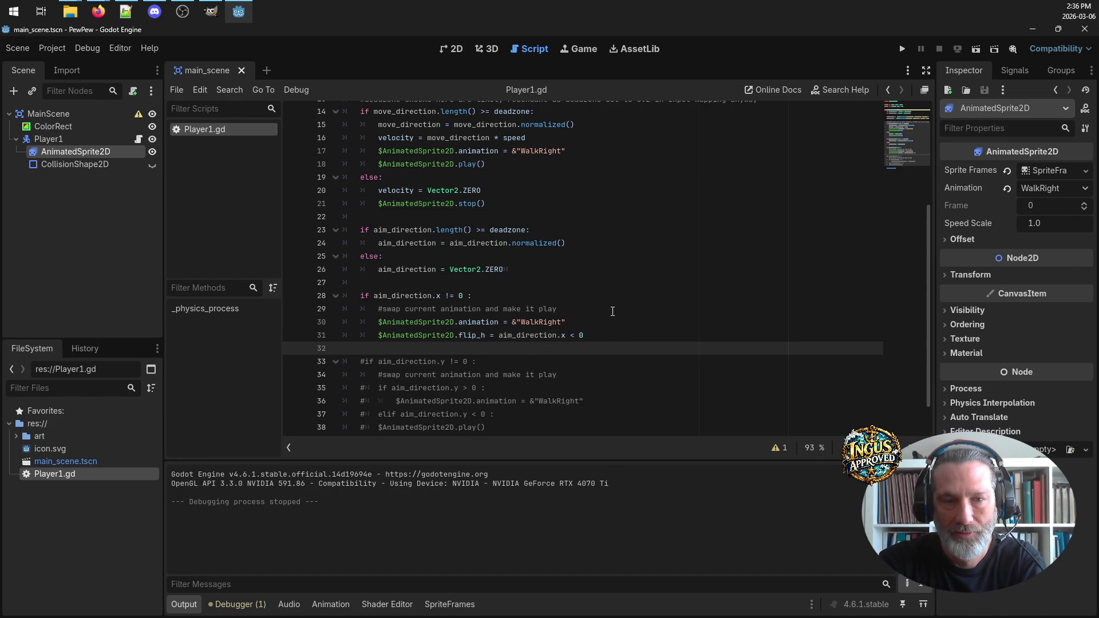
{"action": "key", "text": "BackSpace"}
Select the aim_direction.x condition line for copying
{"action": "scroll", "coordinate": [574, 278], "scroll_direction": "up", "scroll_amount": 2}
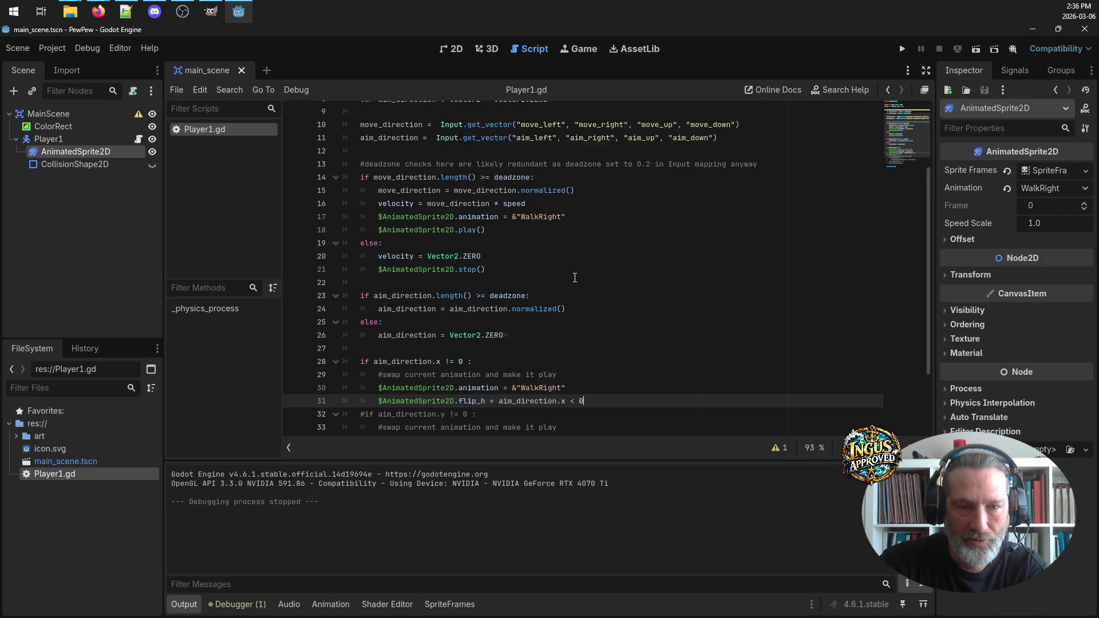
{"action": "scroll", "coordinate": [567, 298], "scroll_direction": "down", "scroll_amount": 2}
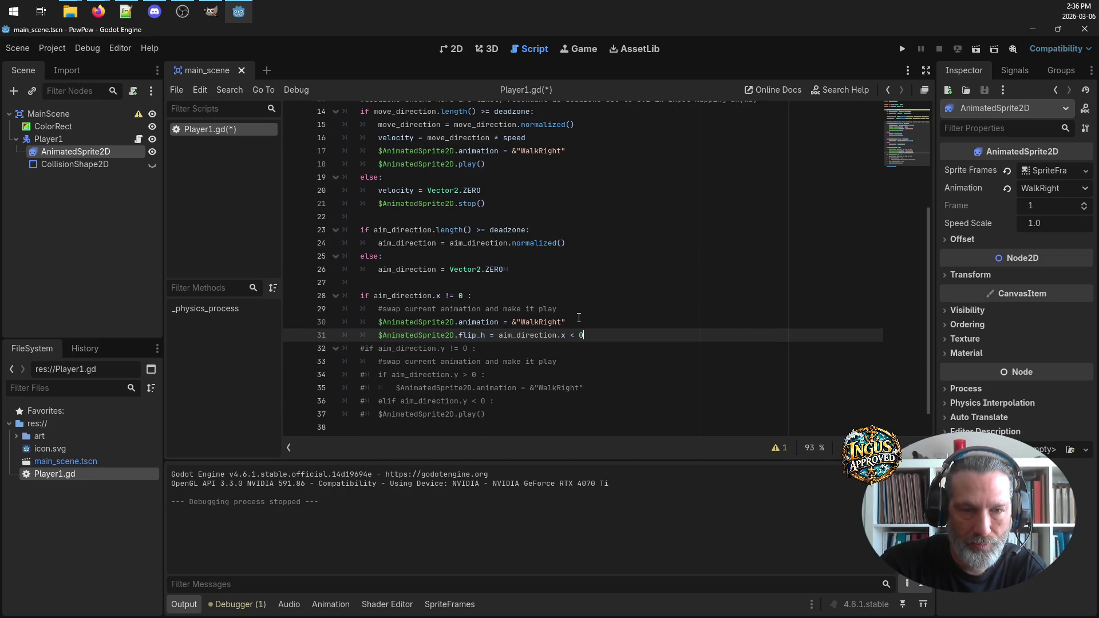
{"action": "left_click", "coordinate": [588, 317]}
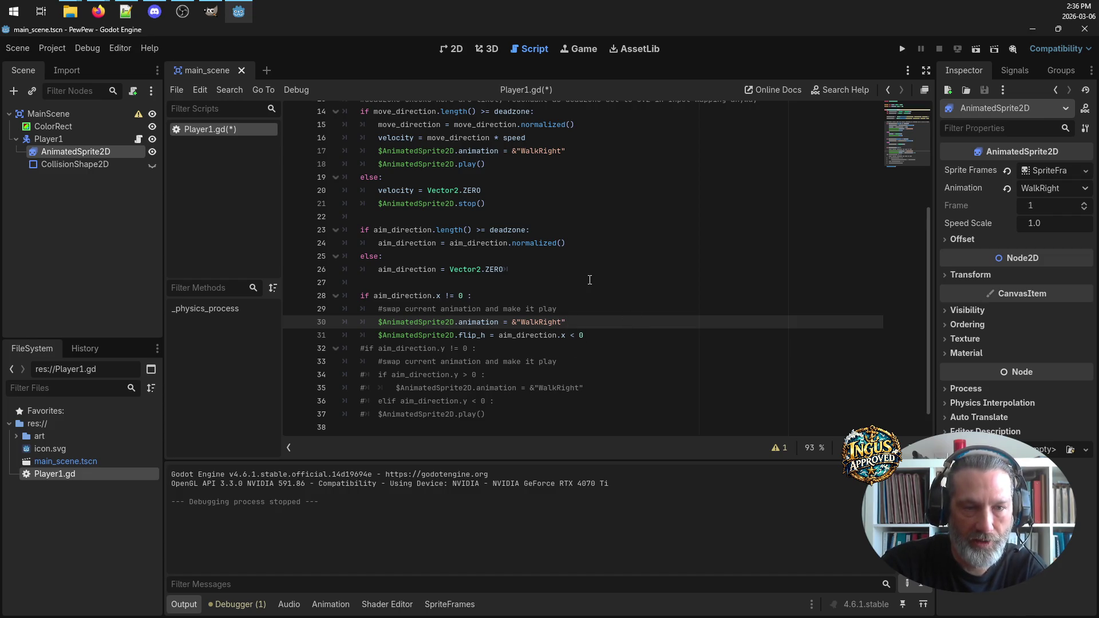
{"action": "mouse_move", "coordinate": [496, 296]}
{"action": "left_mouse_down"}
{"action": "mouse_move", "coordinate": [352, 295]}
{"action": "mouse_move", "coordinate": [364, 296]}
{"action": "left_mouse_up"}
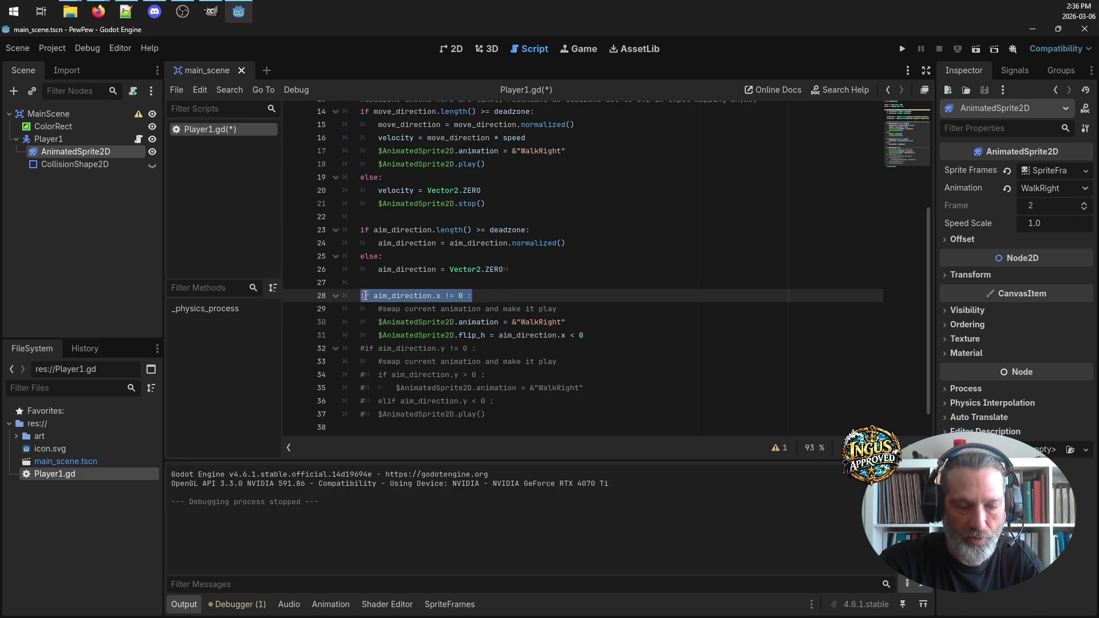
Paste the condition above and turn it into 'if aim_direction.x != 0 && aim_direction.y != 0'
{"action": "left_click", "coordinate": [424, 280]}
{"action": "type", "text": "if aim_direction.x != 0 :"}
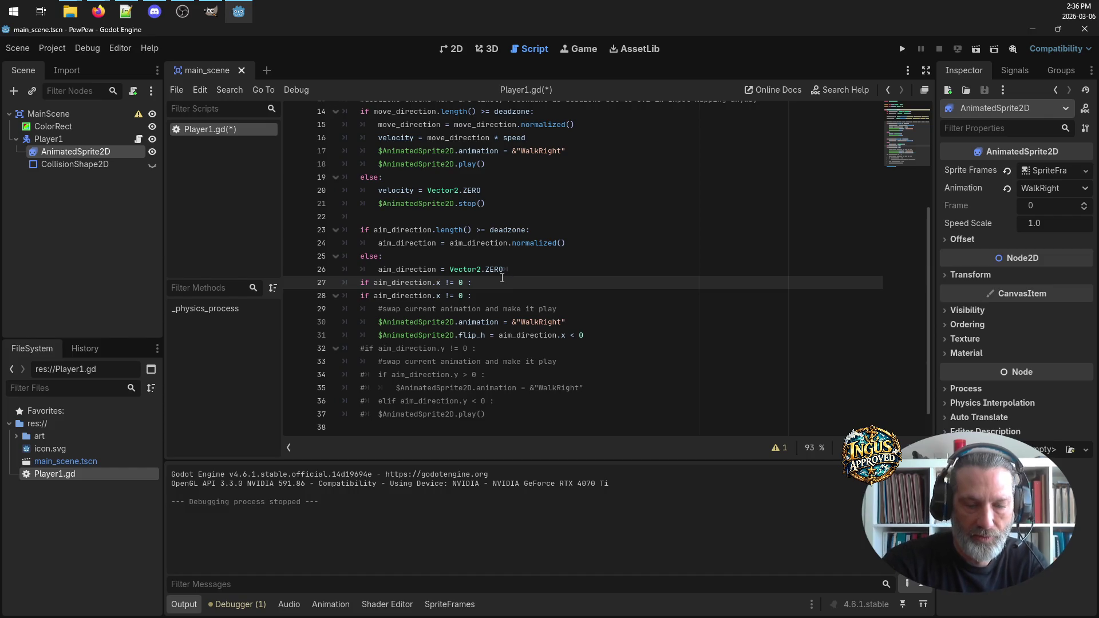
{"action": "key", "text": "BackSpace"}
{"action": "type", "text": "&& a"}
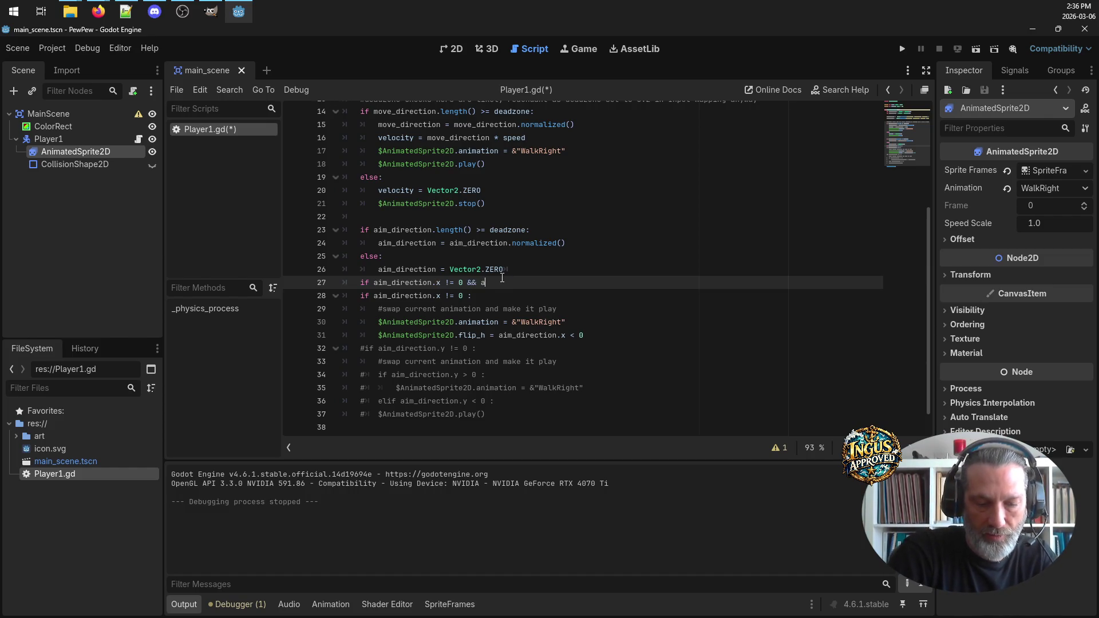
{"action": "type", "text": "im_directio"}
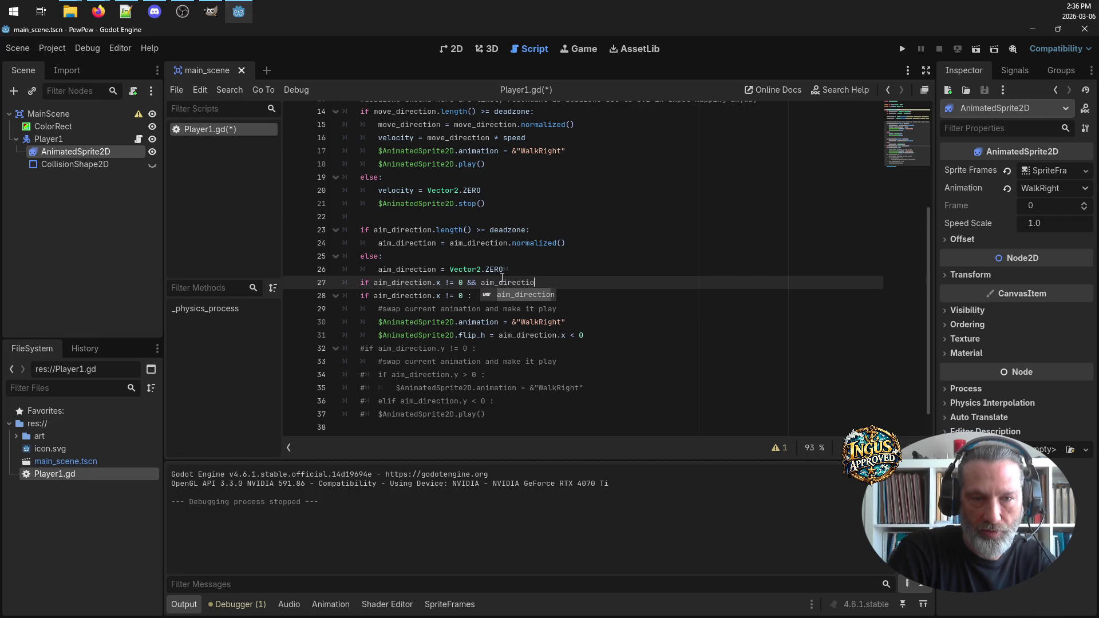
{"action": "type", "text": "n."}
{"action": "type", "text": "y "}
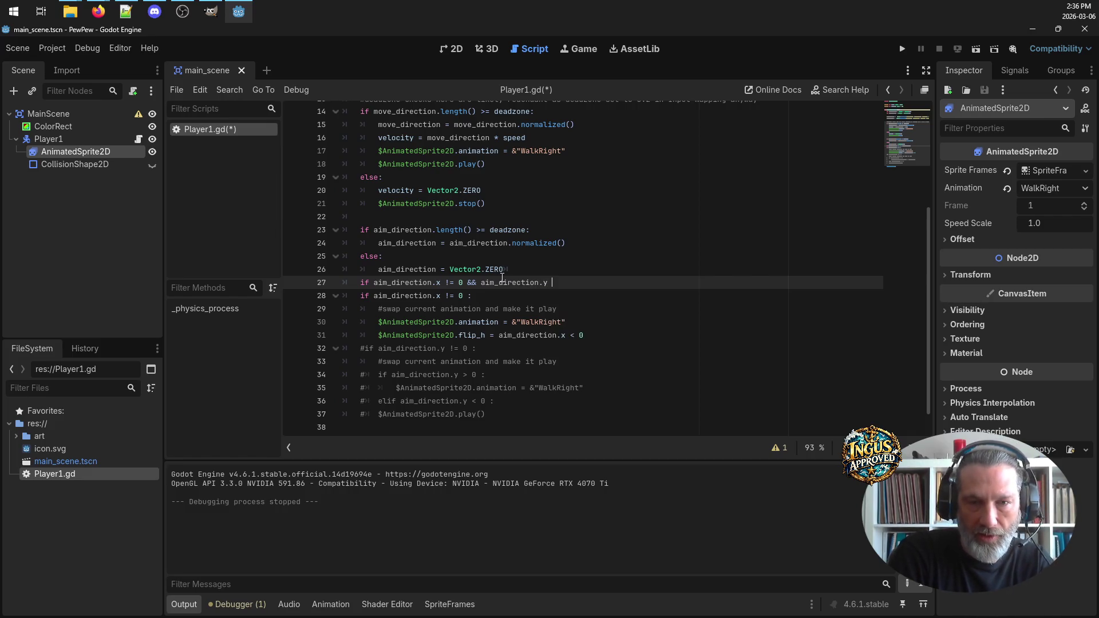
{"action": "type", "text": "!=0"}
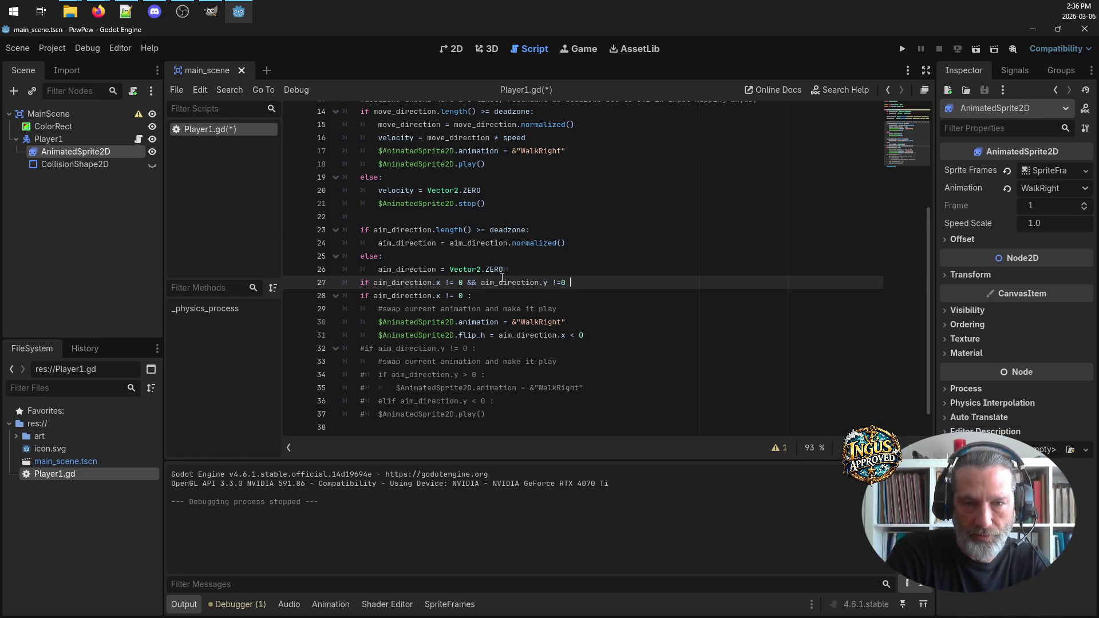
{"action": "key", "text": "BackSpace"}
{"action": "key", "text": "BackSpace"}
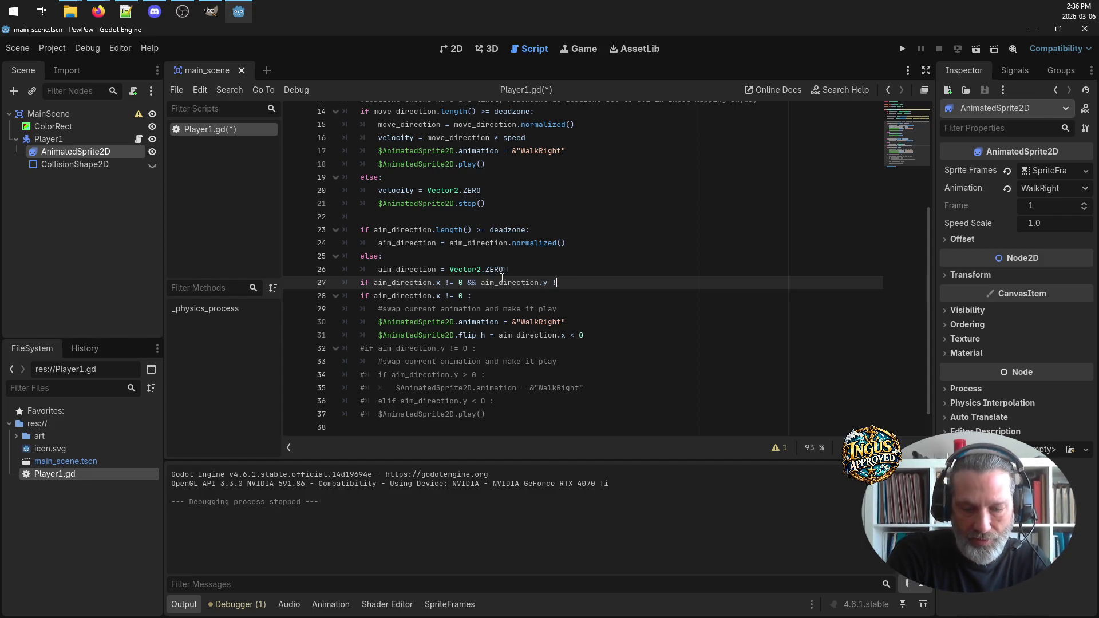
{"action": "type", "text": "="}
{"action": "key", "text": "BackSpace"}
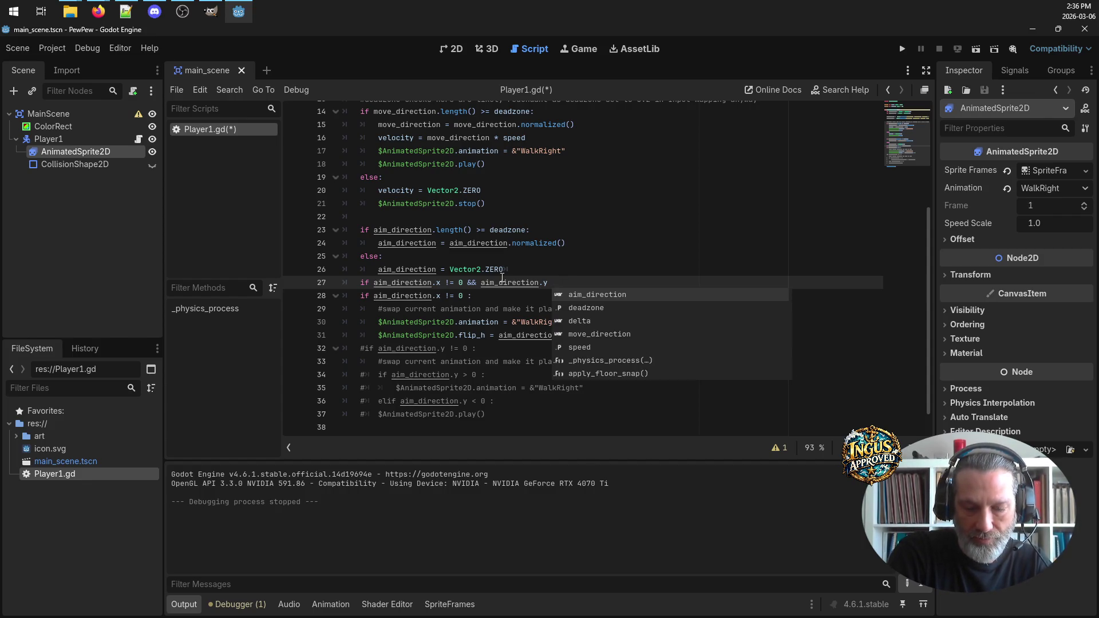
{"action": "type", "text": "!"}
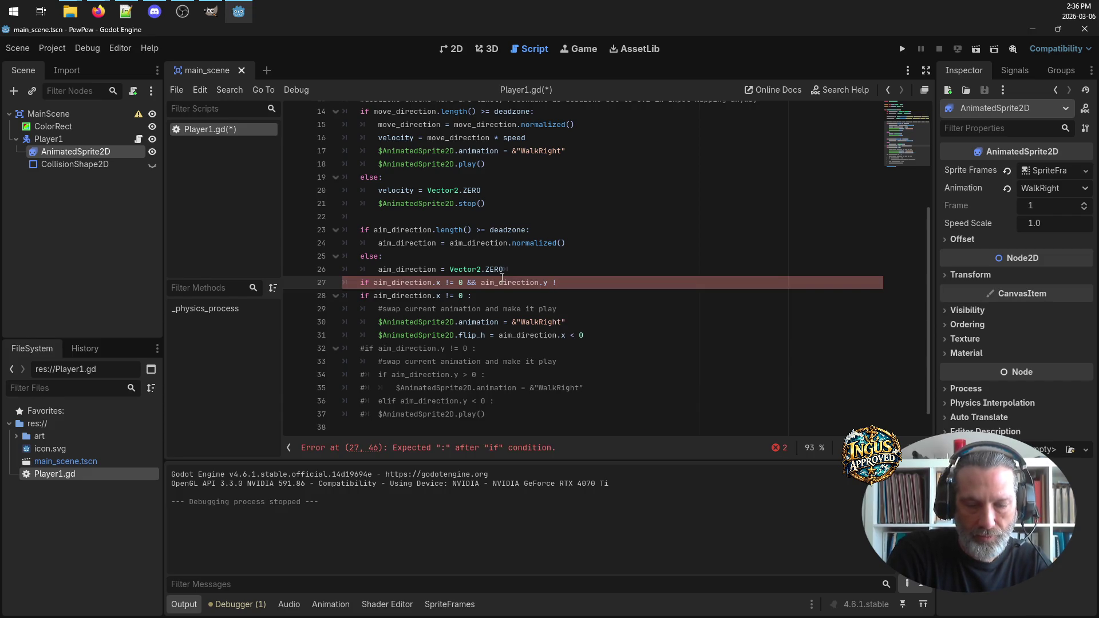
{"action": "type", "text": "= 0 :"}
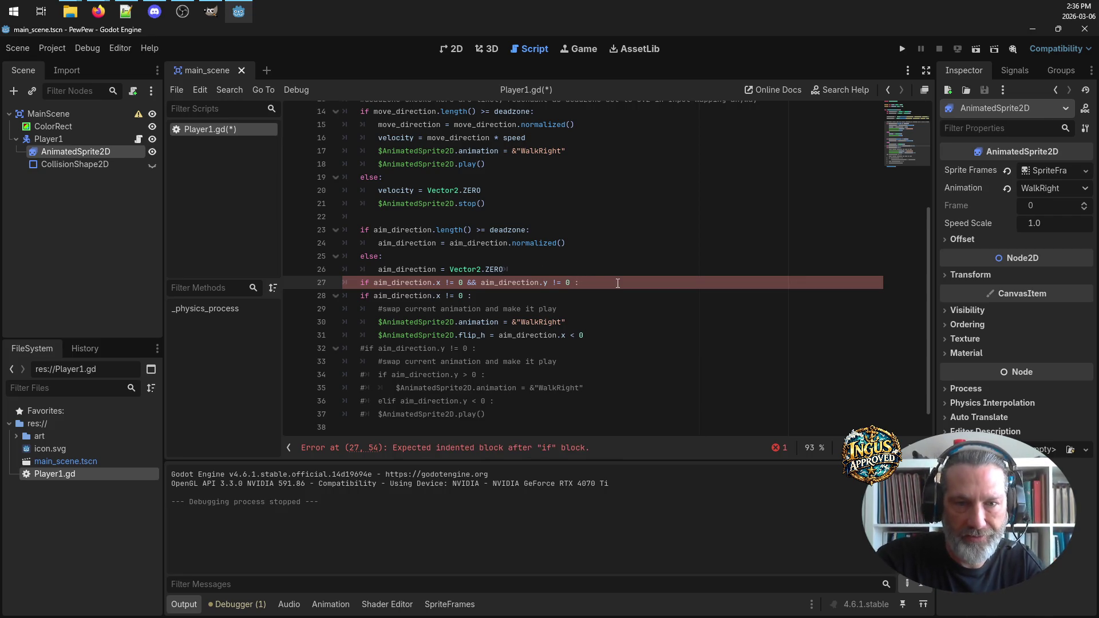
Try swapping the x check for the length-versus-deadzone condition, then undo it
{"action": "scroll", "coordinate": [541, 232], "scroll_direction": "up", "scroll_amount": 2}
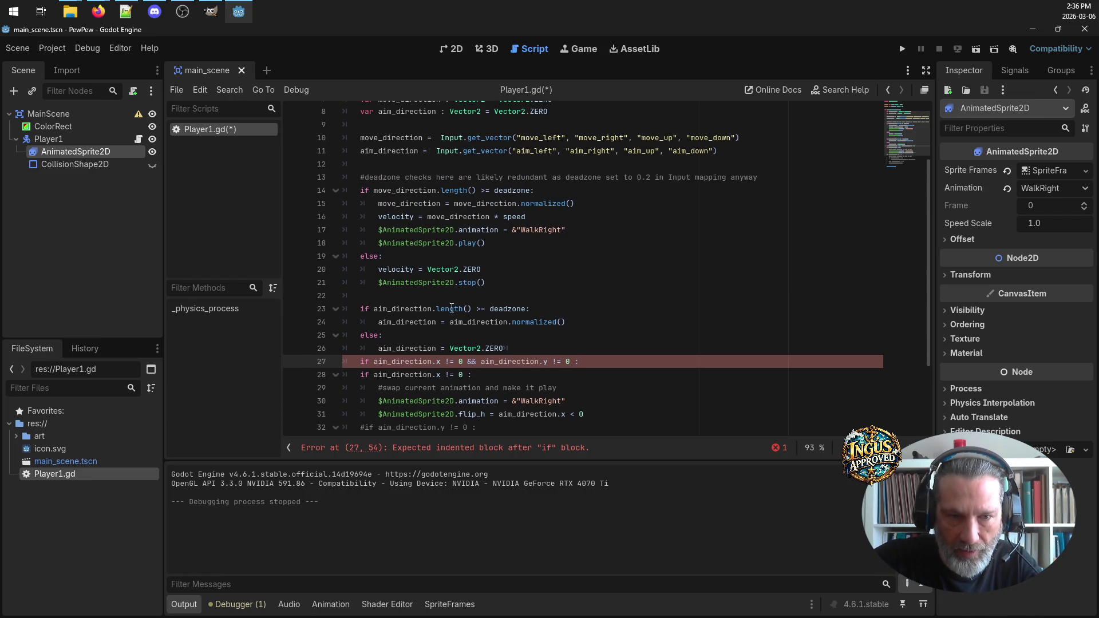
{"action": "left_click_drag", "start_coordinate": [434, 309], "coordinate": [526, 313]}
{"action": "key", "text": "ctrl+c"}
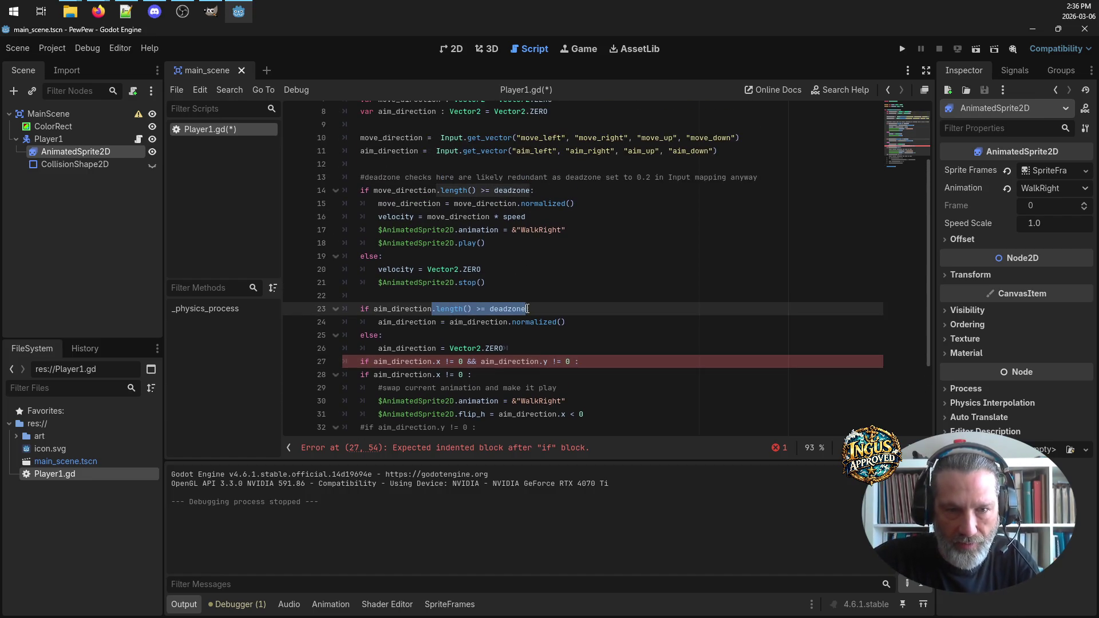
{"action": "left_click_drag", "start_coordinate": [433, 362], "coordinate": [465, 361]}
{"action": "key", "text": "ctrl+v"}
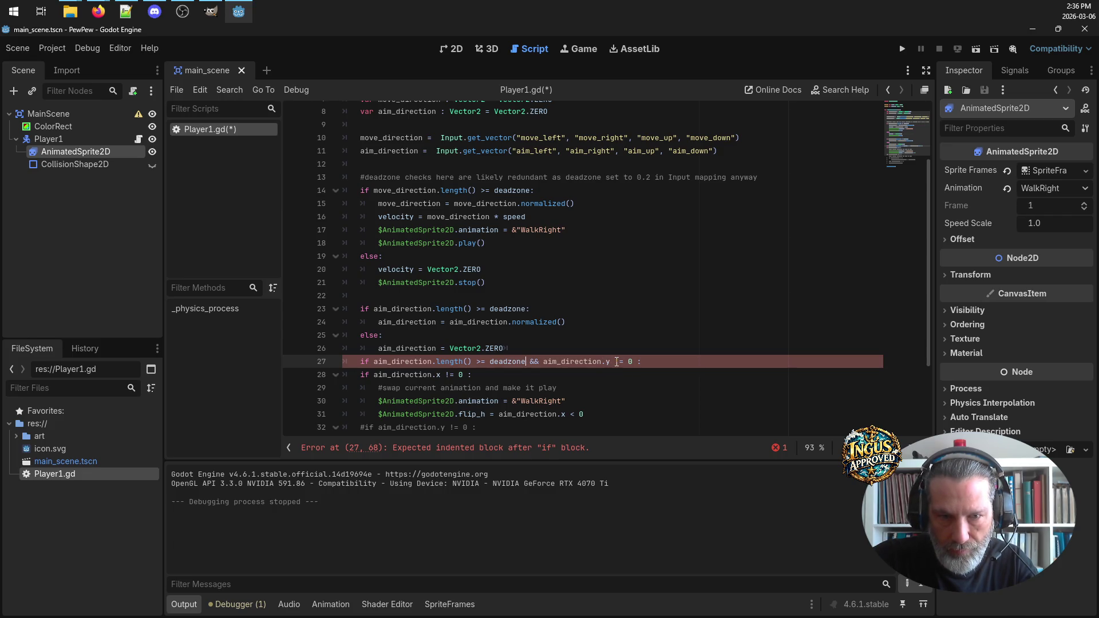
{"action": "mouse_move", "coordinate": [610, 361]}
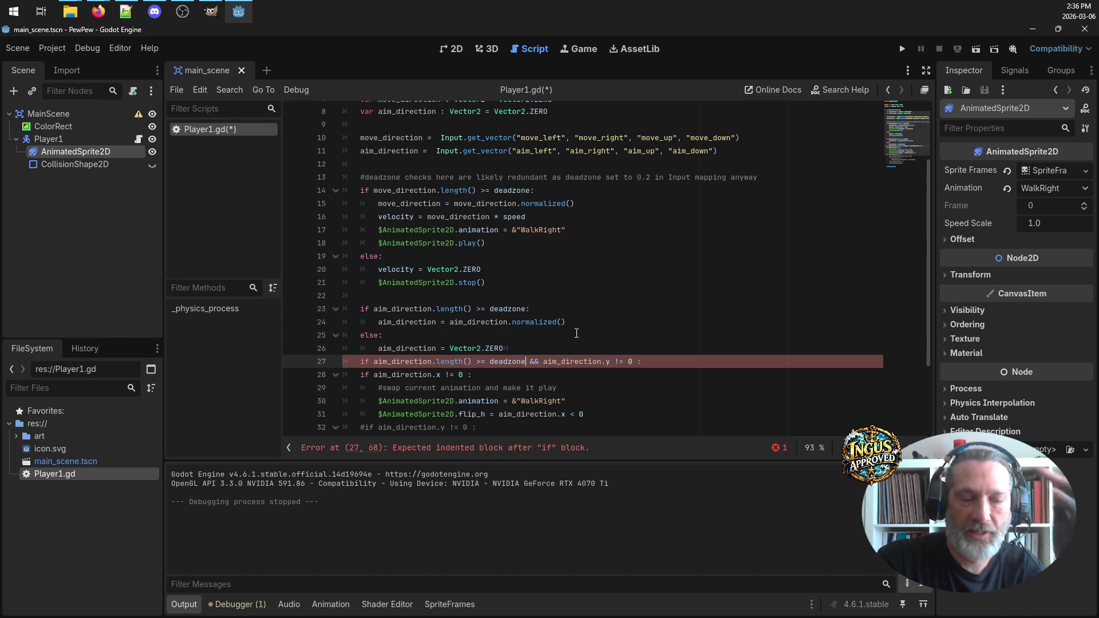
{"action": "key", "text": "ctrl+z"}
Turn the sideways-aim if into elif and begin a comment inside the diagonal branch
{"action": "left_click", "coordinate": [539, 371]}
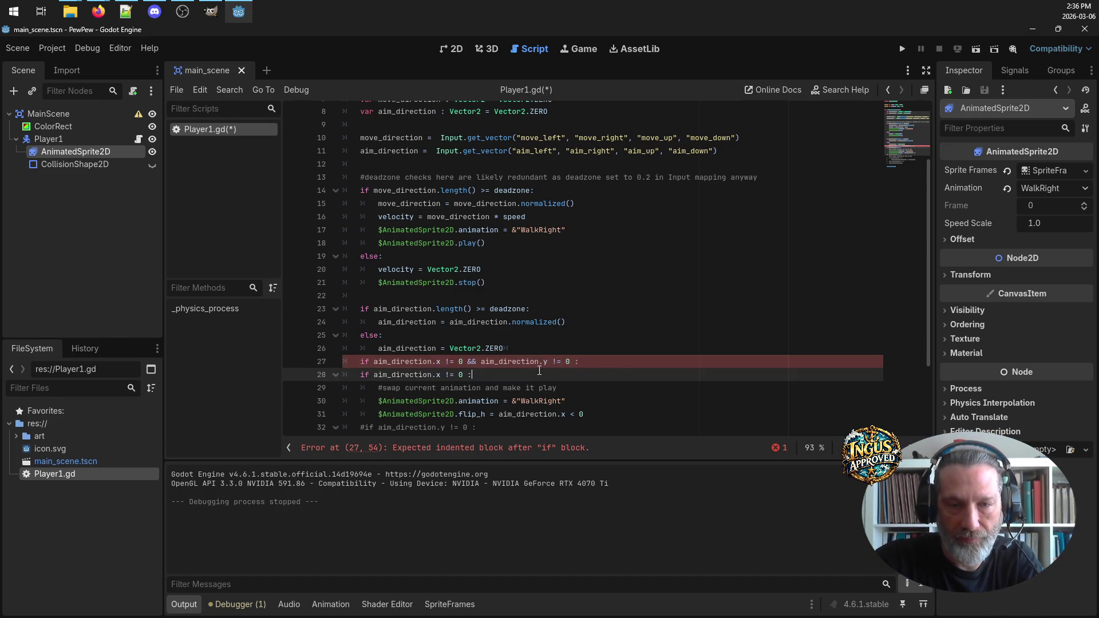
{"action": "scroll", "coordinate": [612, 355], "scroll_direction": "down", "scroll_amount": 2}
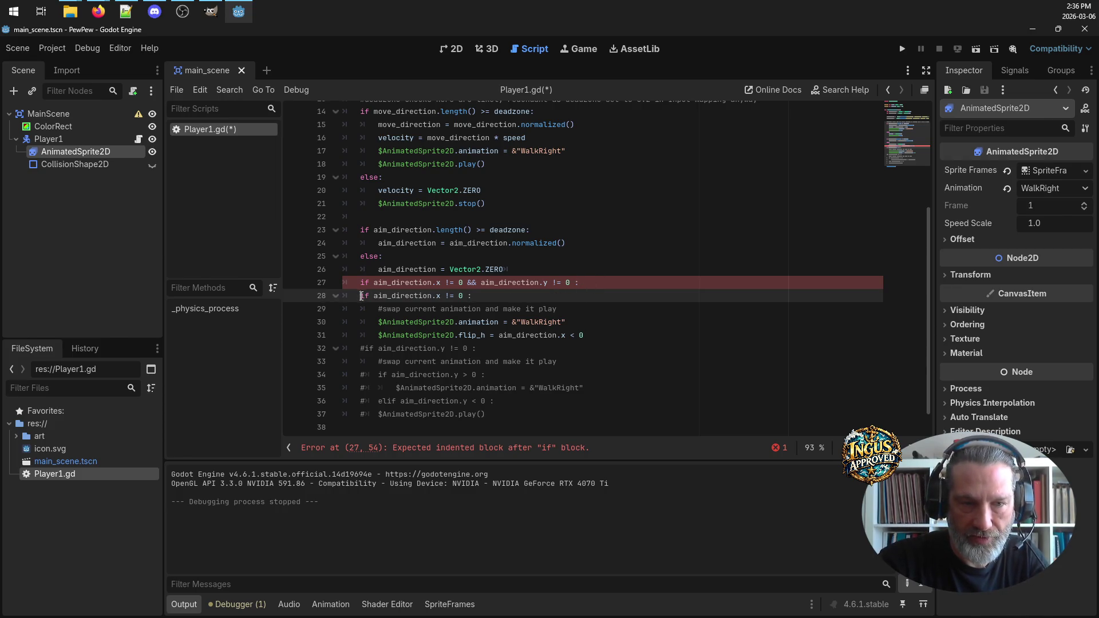
{"action": "type", "text": "el"}
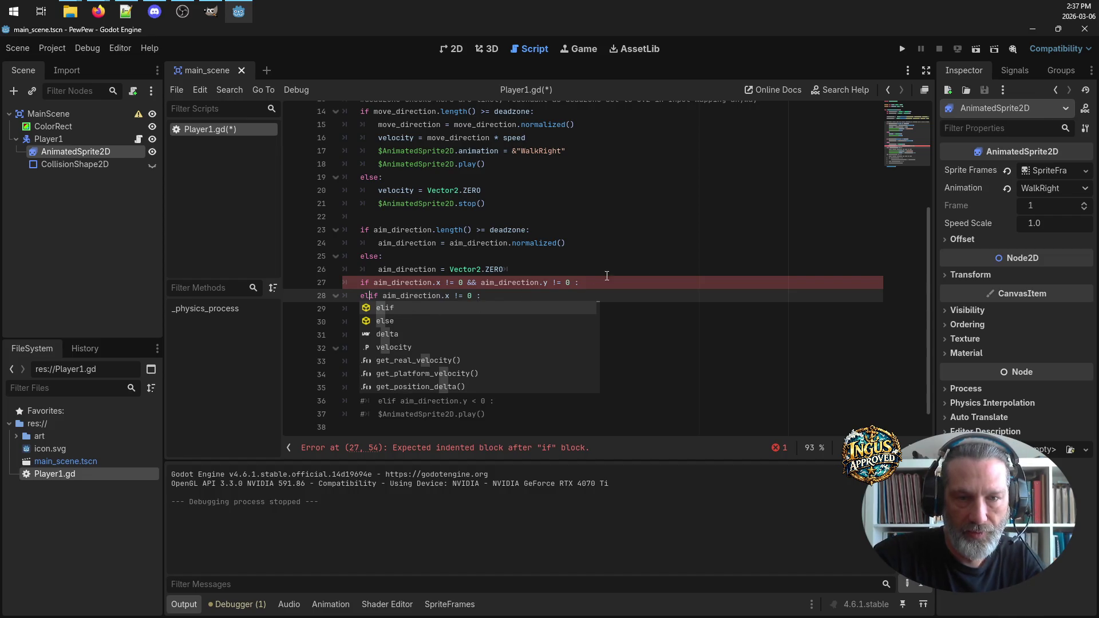
{"action": "left_click", "coordinate": [607, 275]}
{"action": "left_click", "coordinate": [623, 282]}
{"action": "key", "text": "Return"}
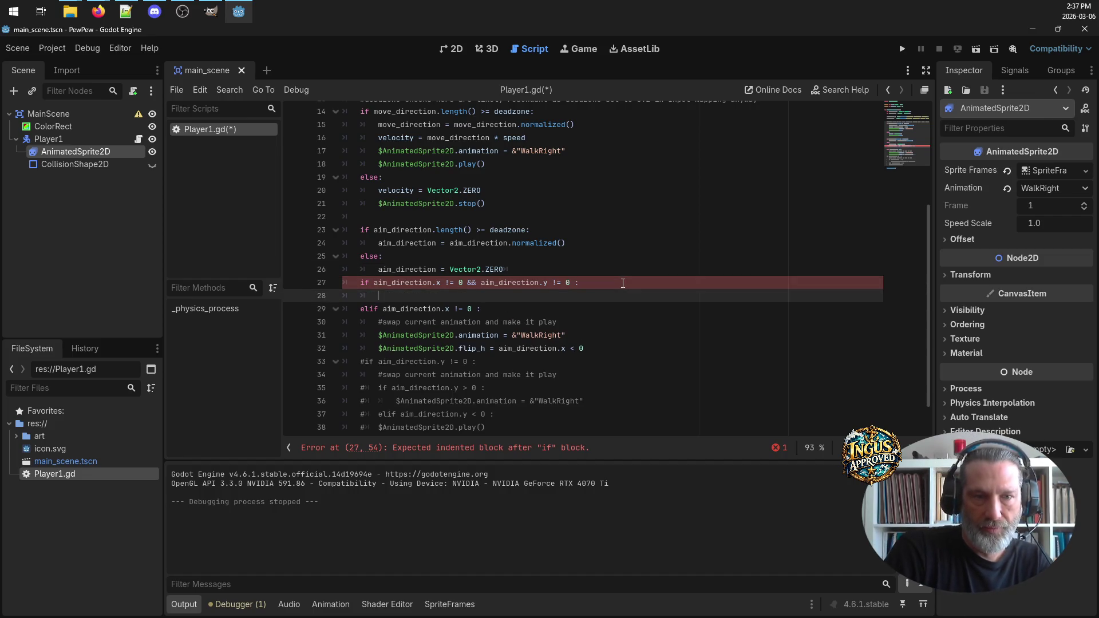
{"action": "type", "text": "#moving "}
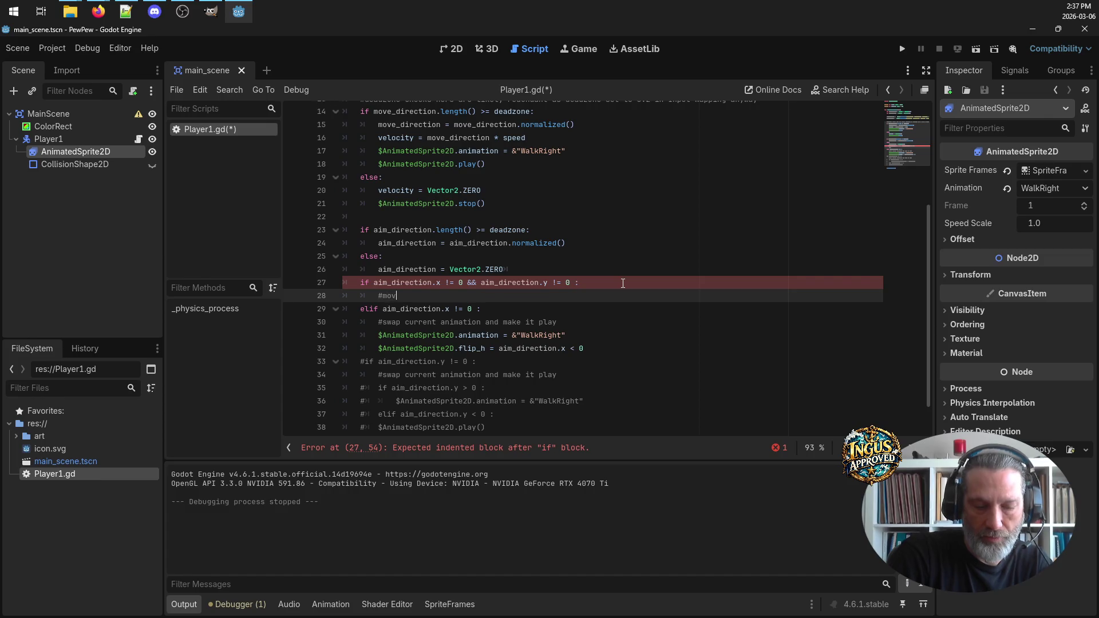
{"action": "type", "text": "sideway"}
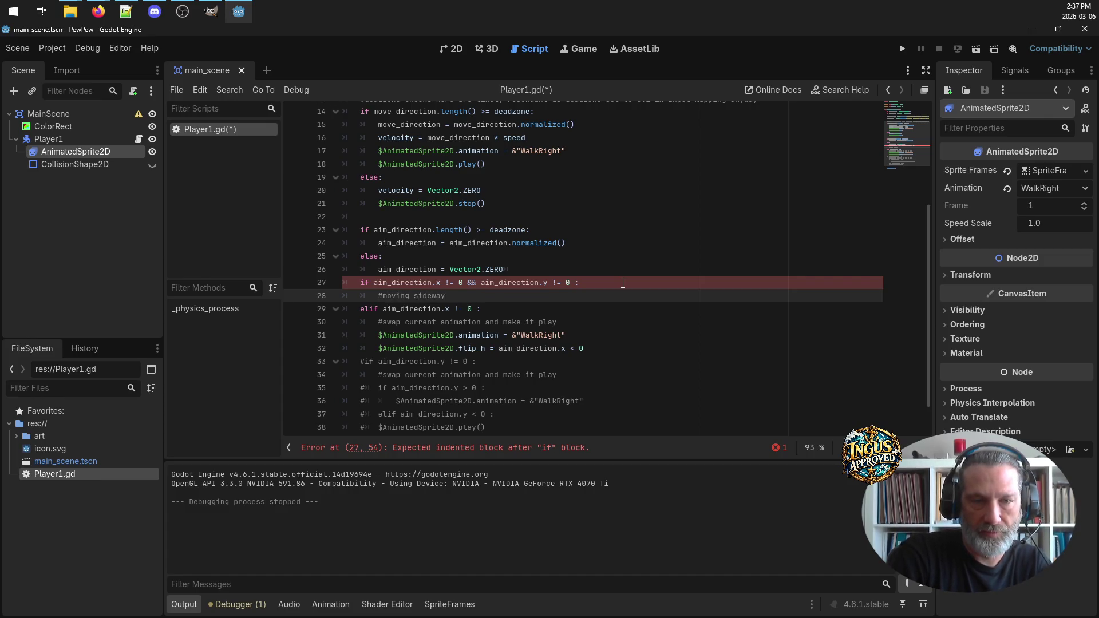
Rewrite the diagonal branch comment to '#aiming vert & horz at same time'
{"action": "key", "text": "BackSpace"}
{"action": "key", "text": "BackSpace"}
{"action": "key", "text": "BackSpace"}
{"action": "key", "text": "BackSpace"}
{"action": "key", "text": "BackSpace"}
{"action": "key", "text": "BackSpace"}
{"action": "key", "text": "BackSpace"}
{"action": "type", "text": "vert"}
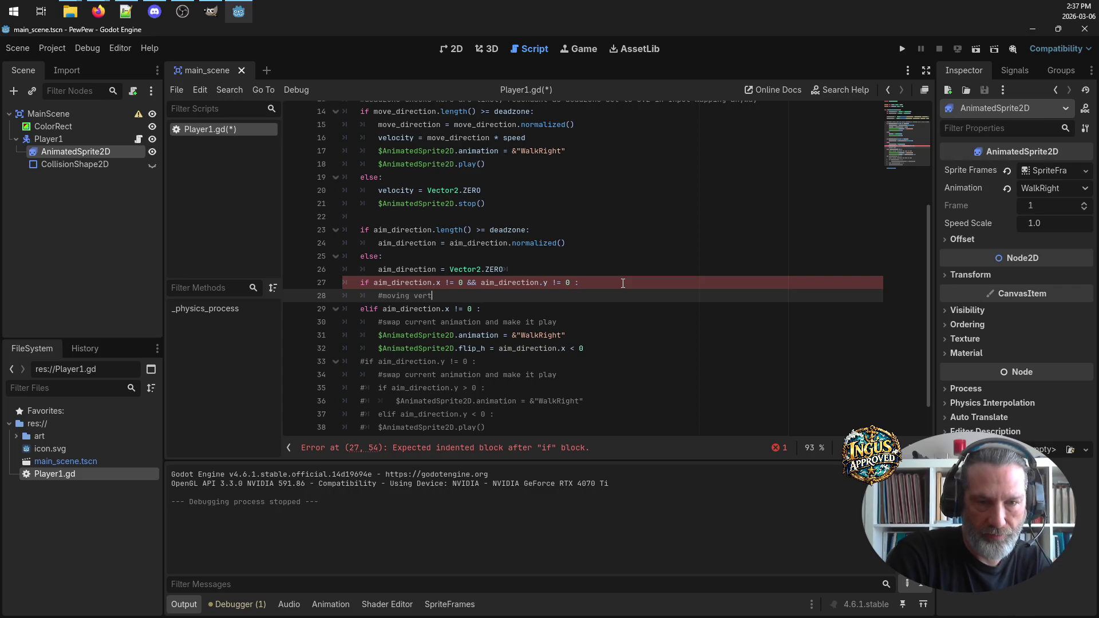
{"action": "type", "text": " and horzx"}
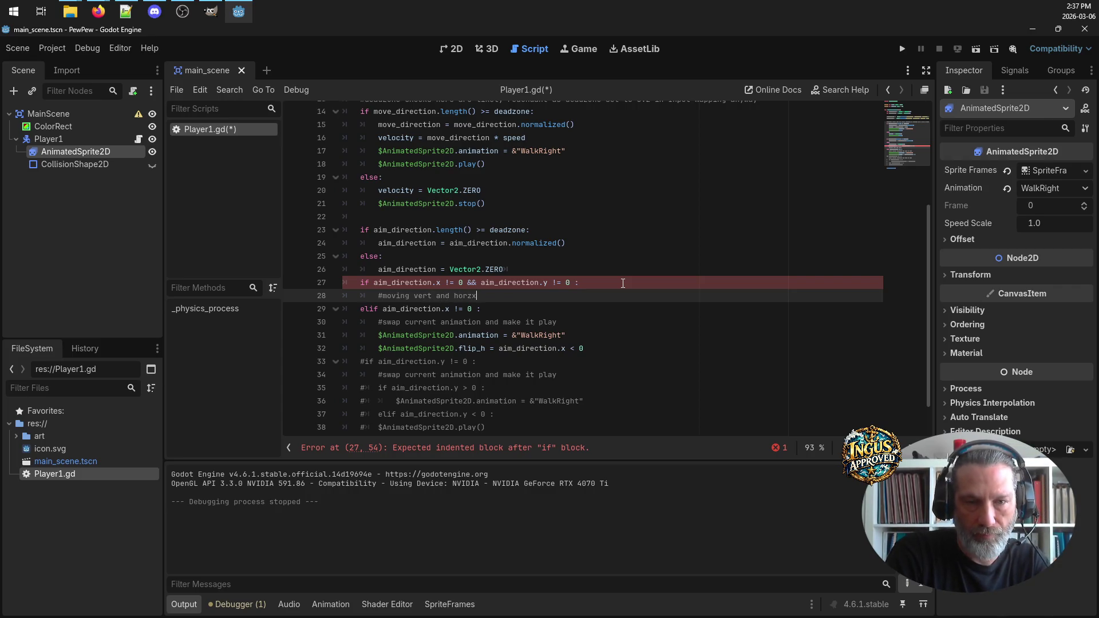
{"action": "key", "text": "BackSpace"}
{"action": "type", "text": " at"}
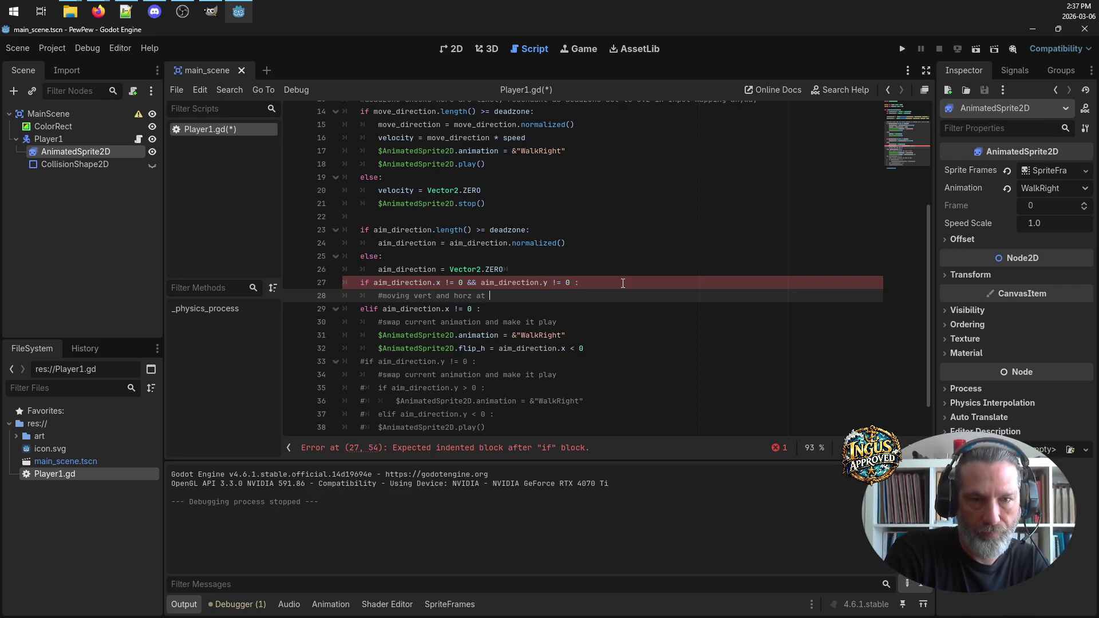
{"action": "key", "text": "BackSpace"}
{"action": "key", "text": "BackSpace"}
{"action": "key", "text": "BackSpace"}
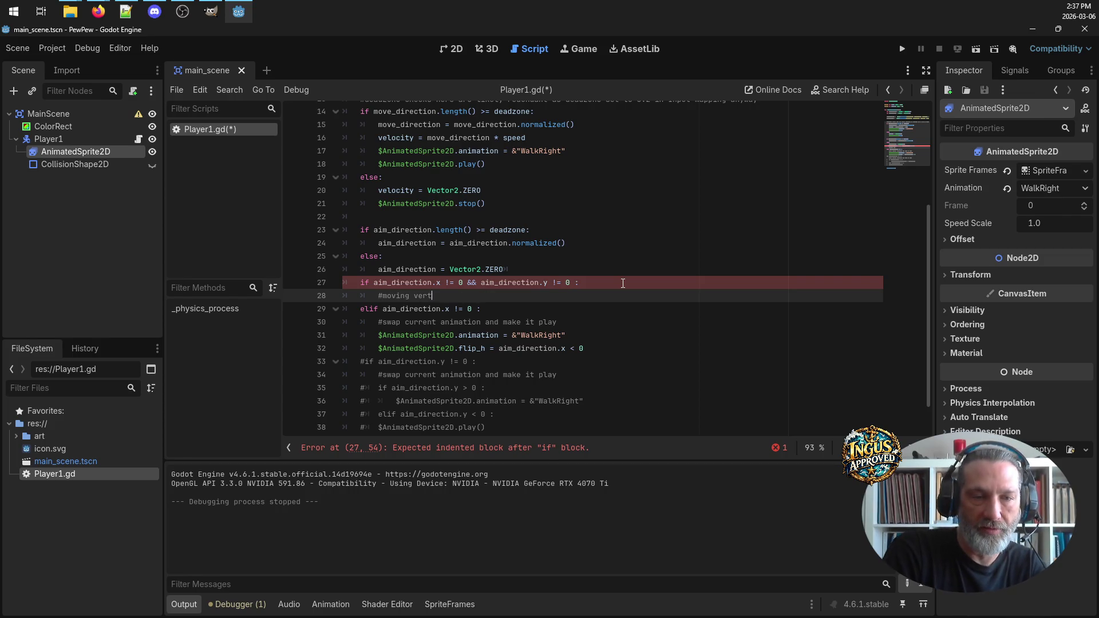
{"action": "type", "text": "aimingy"}
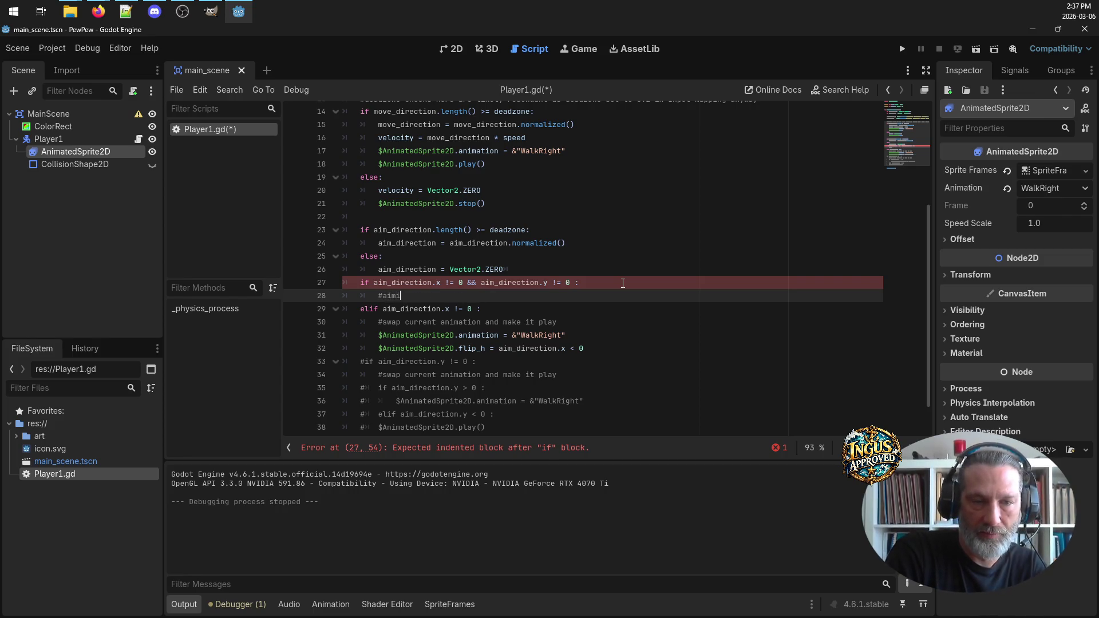
{"action": "key", "text": "BackSpace"}
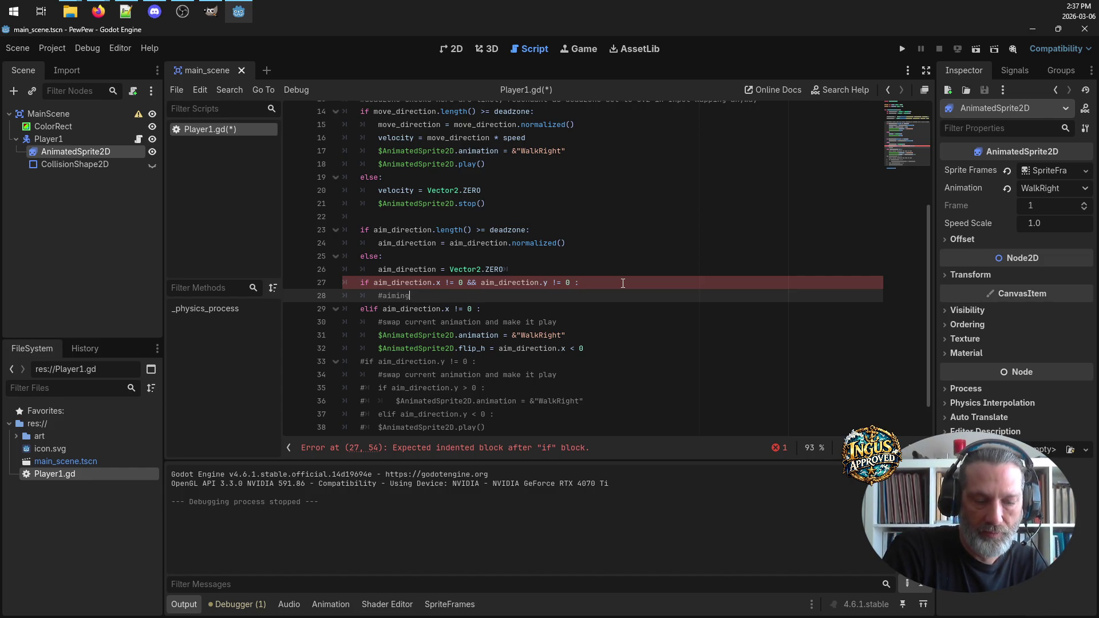
{"action": "type", "text": "vert & horz "}
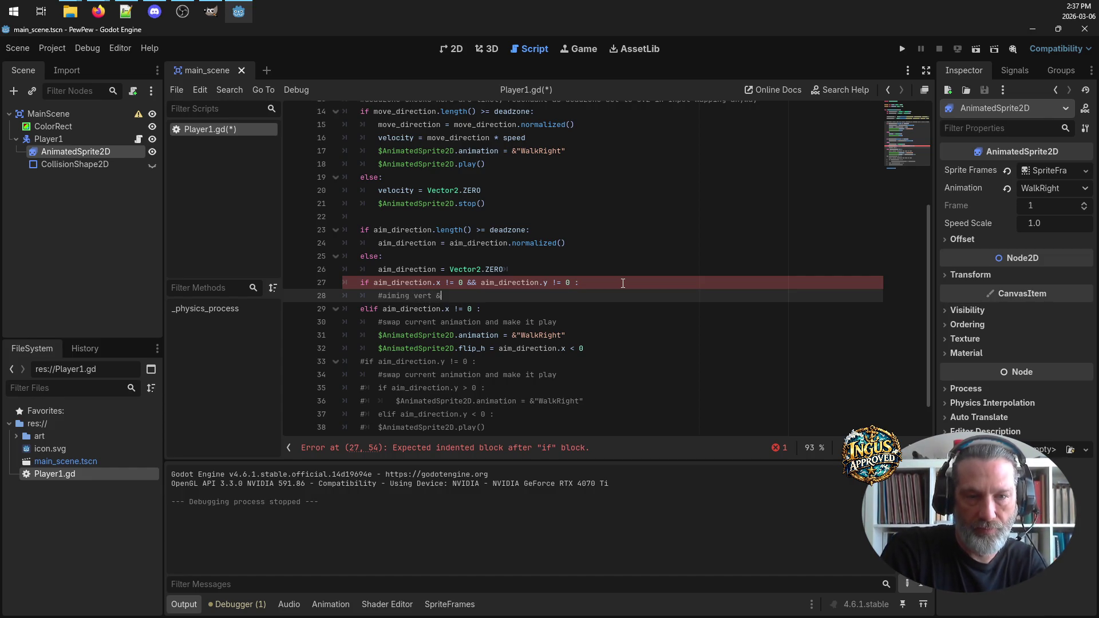
{"action": "type", "text": "a"}
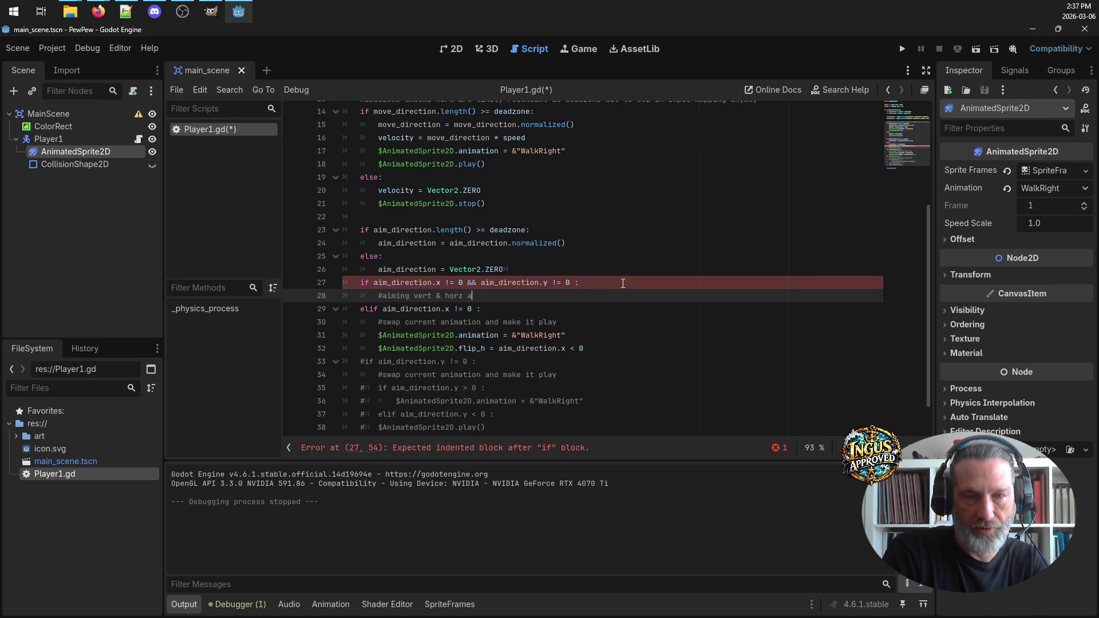
{"action": "type", "text": "t same time"}
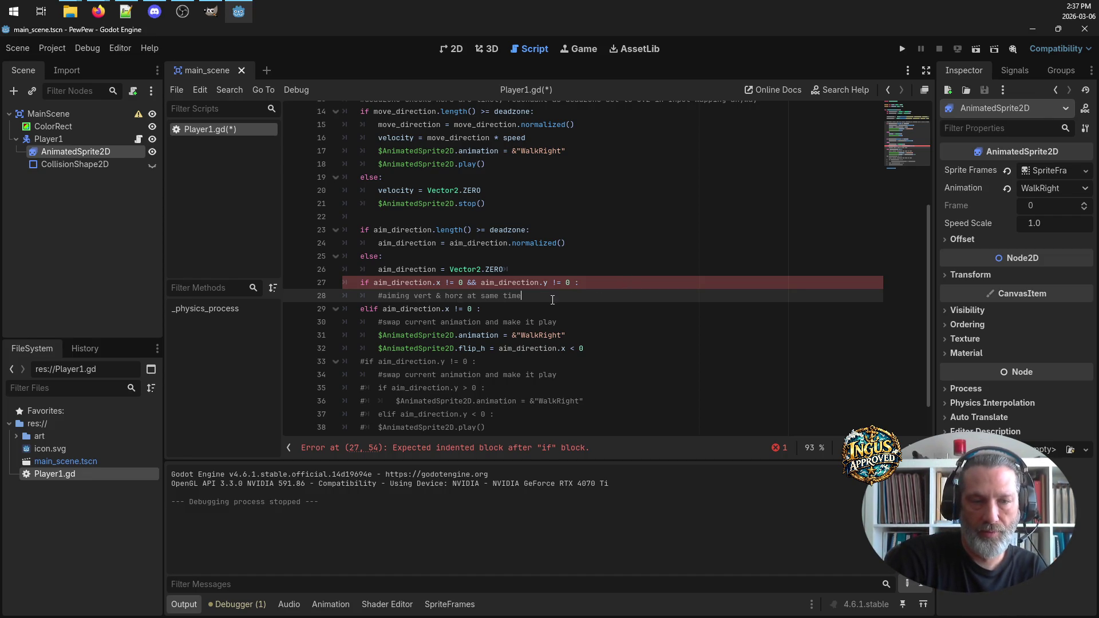
Add a new line under the comment and start typing a nested 'if aim_dirctio' condition
{"action": "key", "text": "Return"}
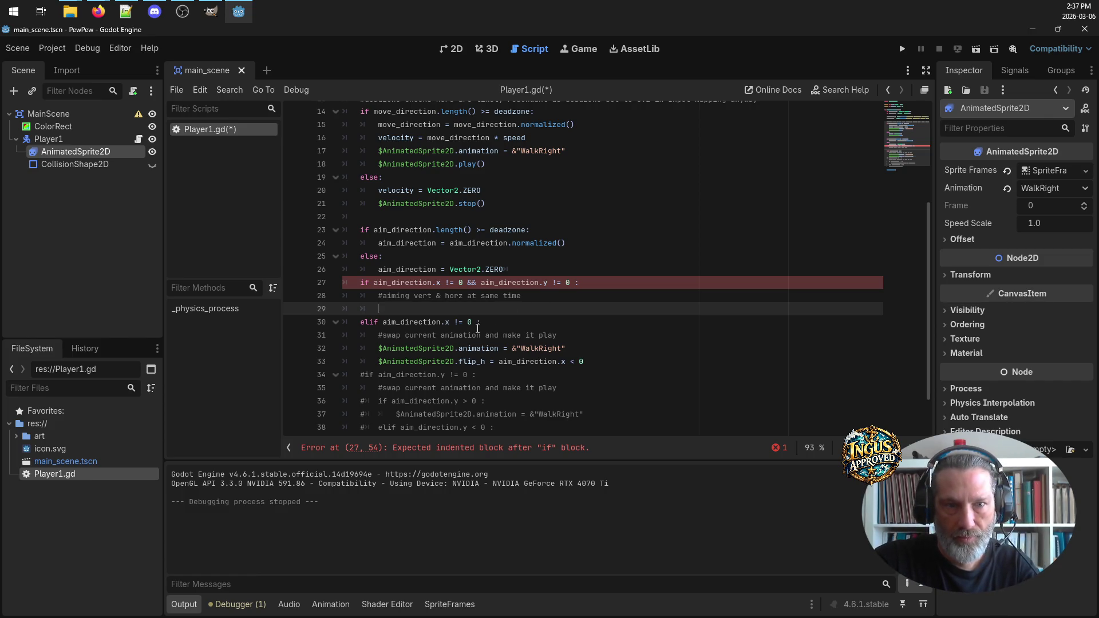
{"action": "scroll", "coordinate": [504, 321], "scroll_direction": "down", "scroll_amount": 2}
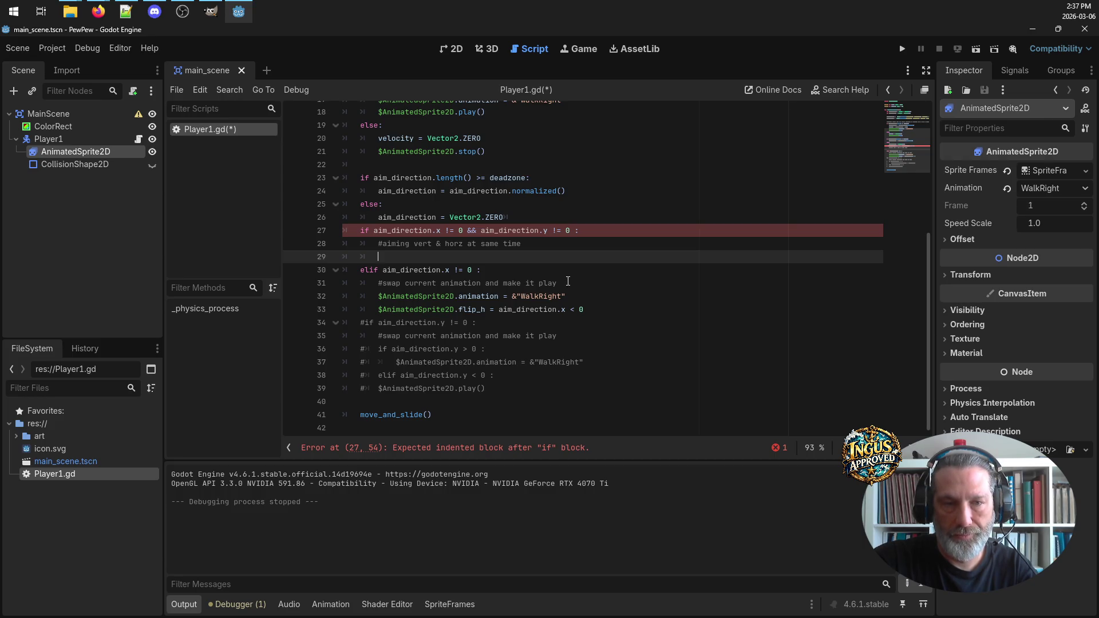
{"action": "left_click", "coordinate": [593, 309]}
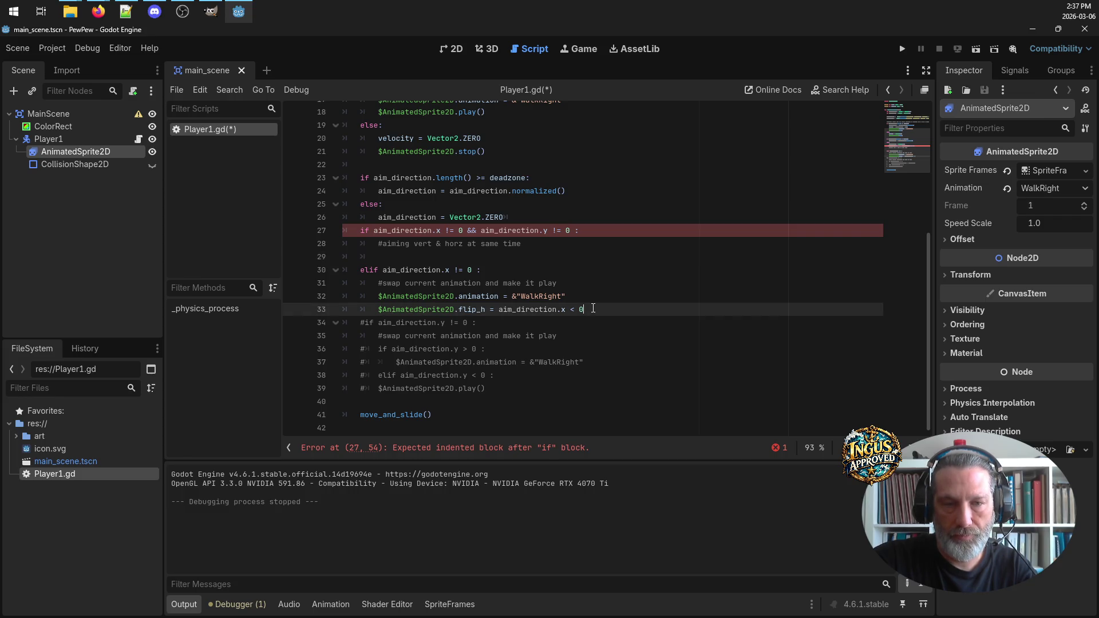
{"action": "left_click", "coordinate": [419, 255]}
{"action": "type", "text": "if "}
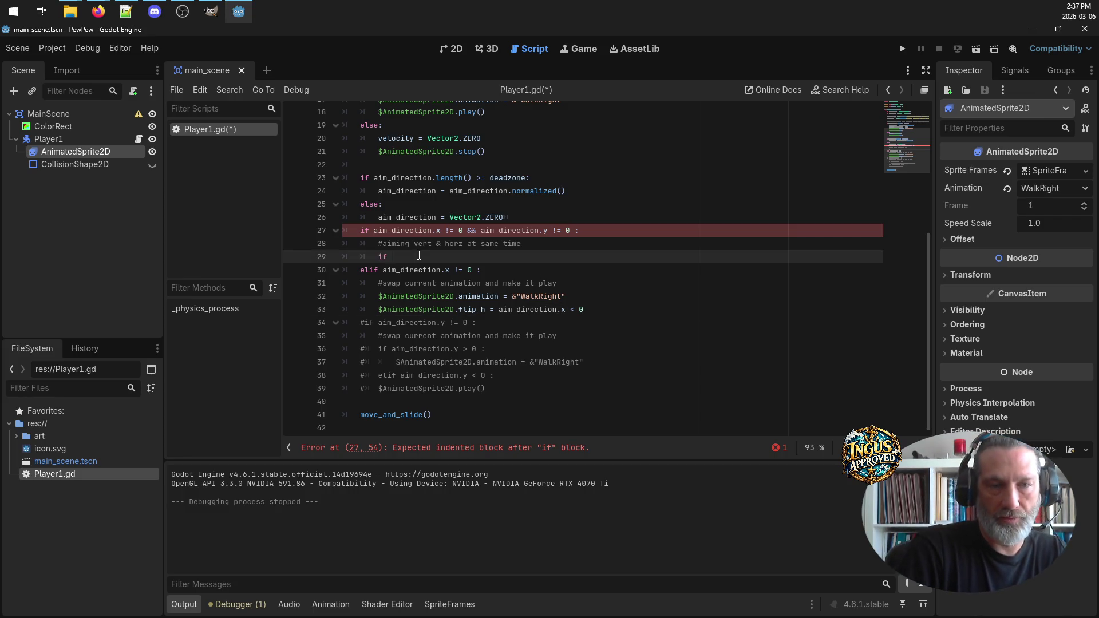
{"action": "type", "text": "aim_dirctio"}
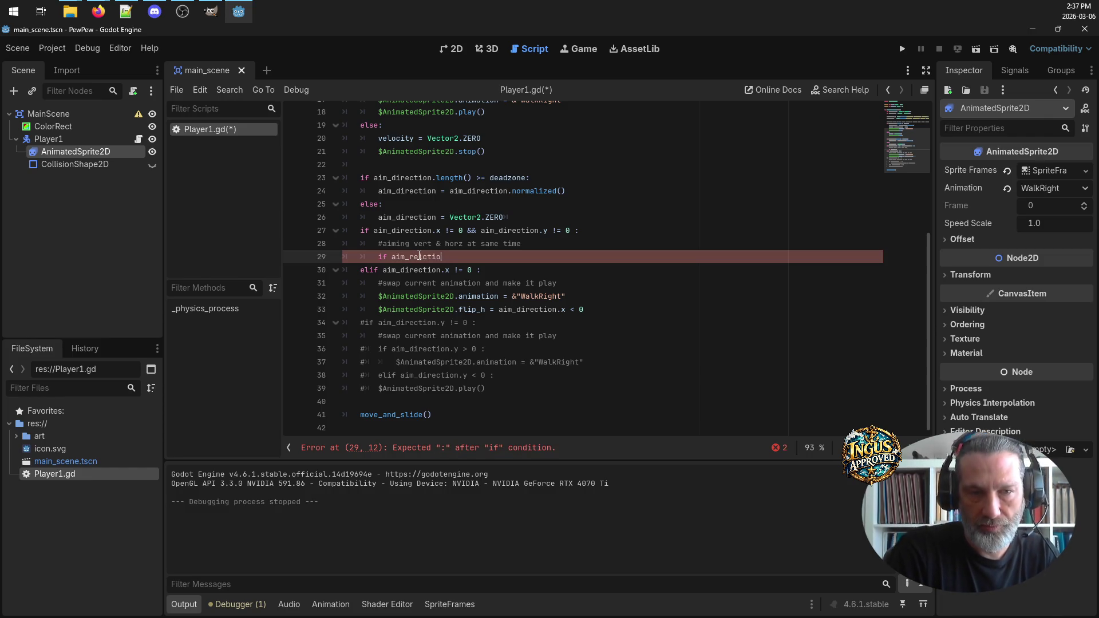
Complete 'if aim_direction.y > 0:' and add 'elif aim_direction.y < 0' beneath it
{"action": "key", "text": "BackSpace"}
{"action": "key", "text": "BackSpace"}
{"action": "key", "text": "BackSpace"}
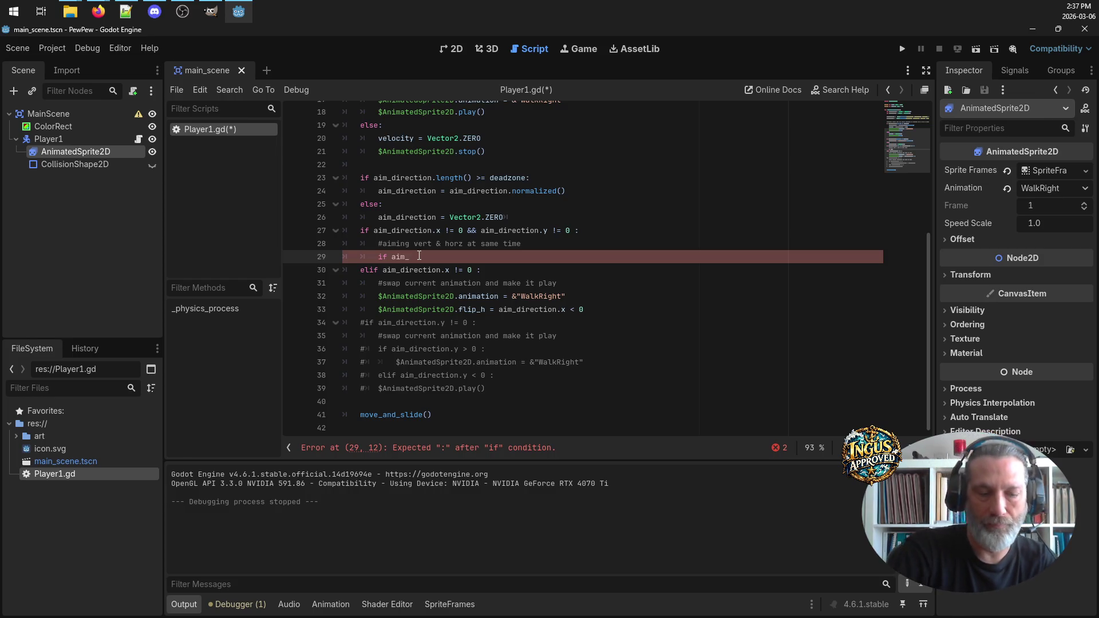
{"action": "type", "text": "direction"}
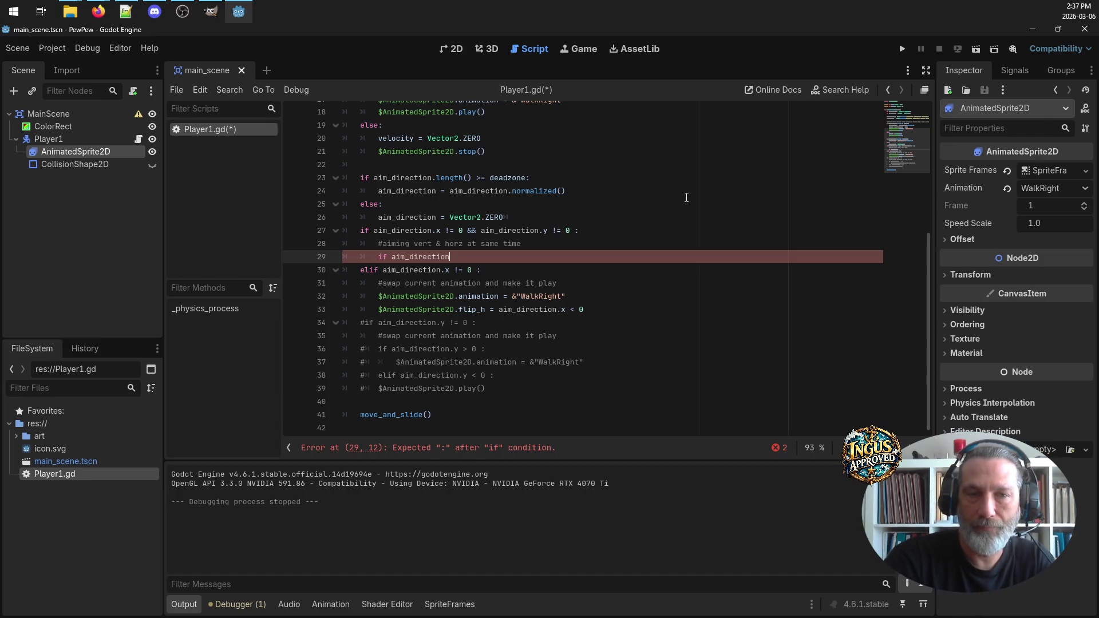
{"action": "type", "text": ".y "}
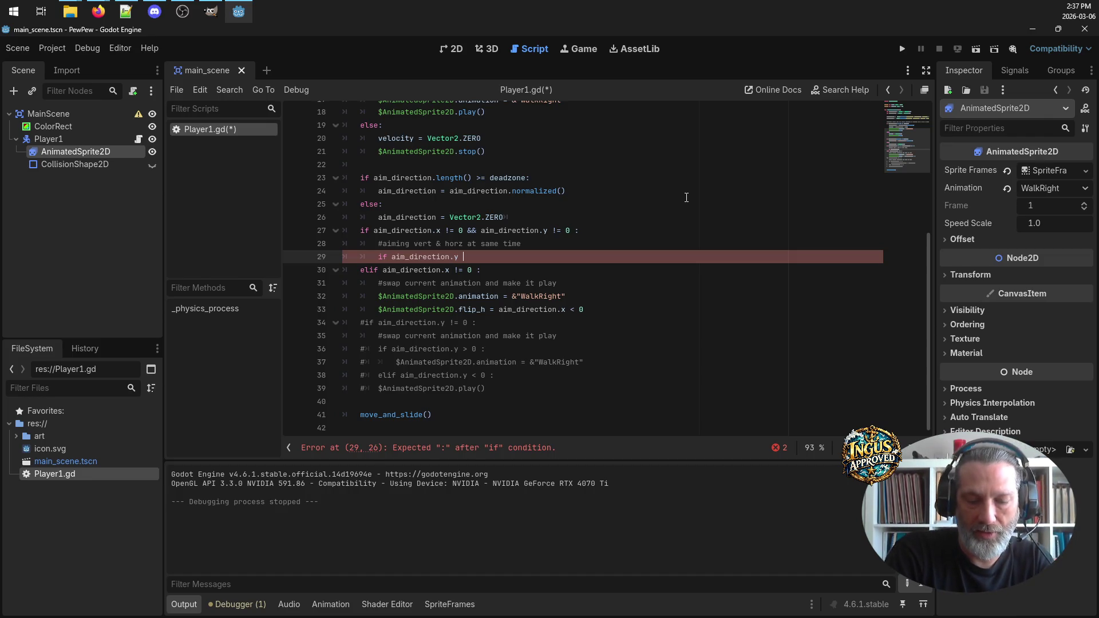
{"action": "type", "text": "> "}
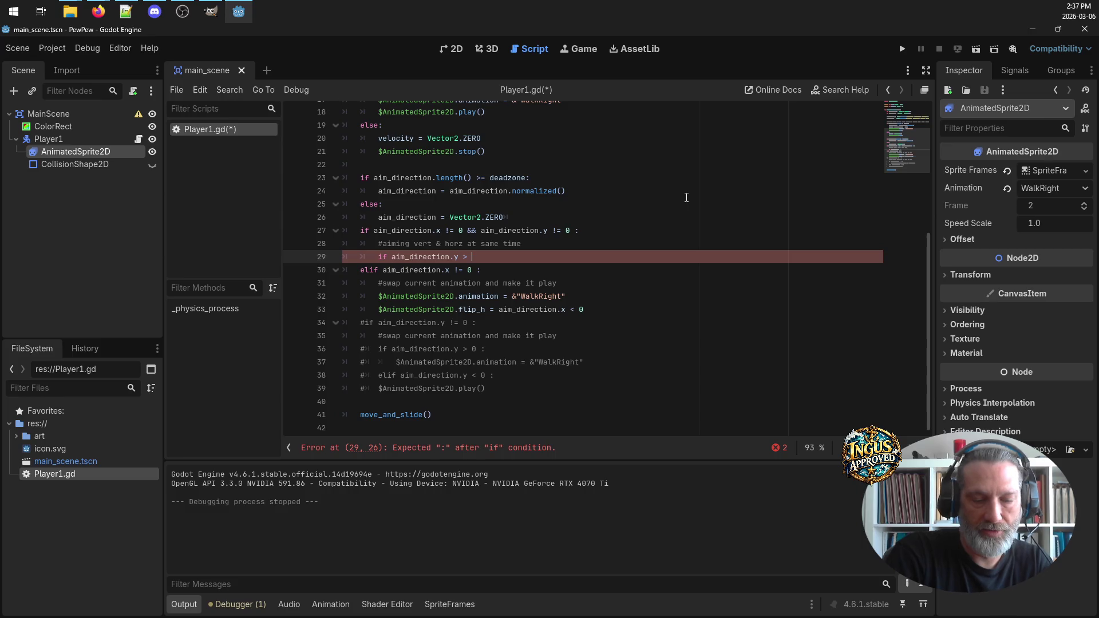
{"action": "type", "text": "0:"}
{"action": "key", "text": "Return"}
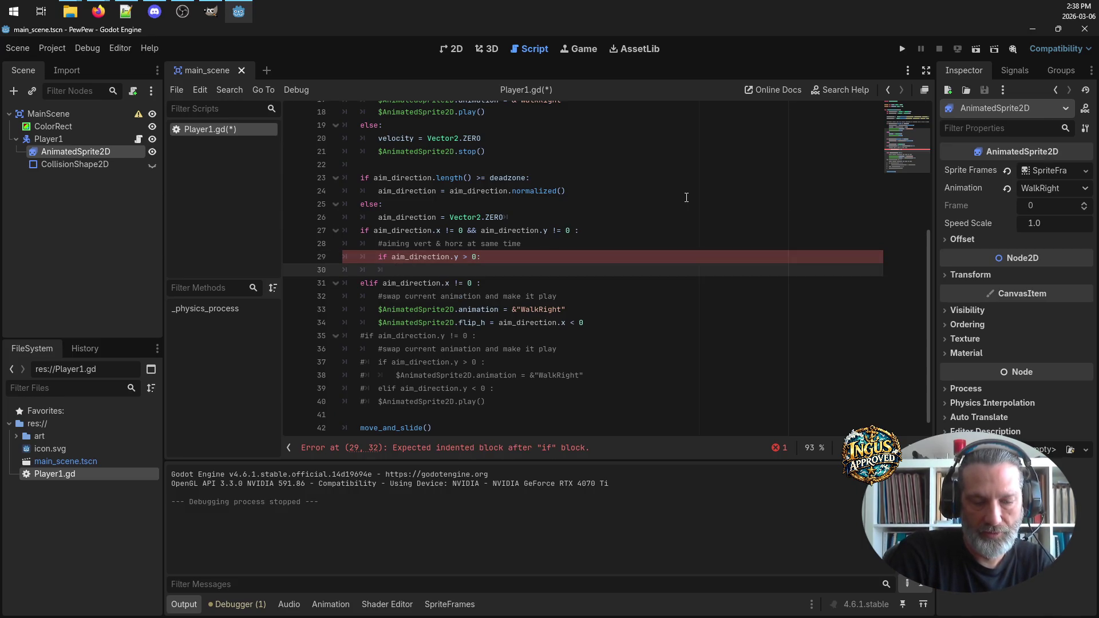
{"action": "type", "text": "elif"}
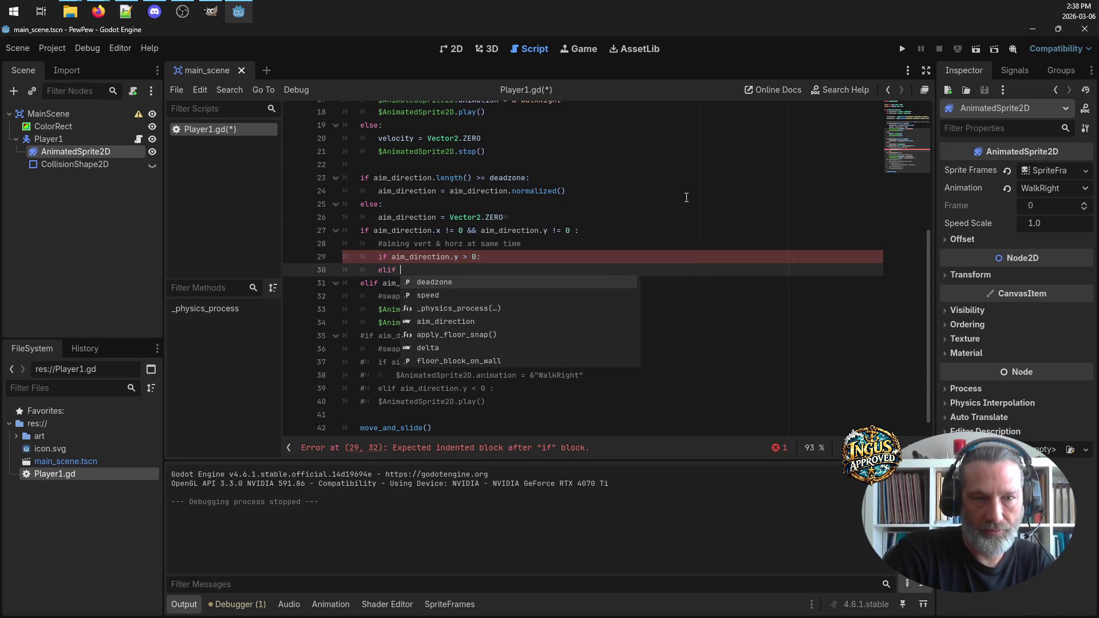
{"action": "type", "text": " aim_"}
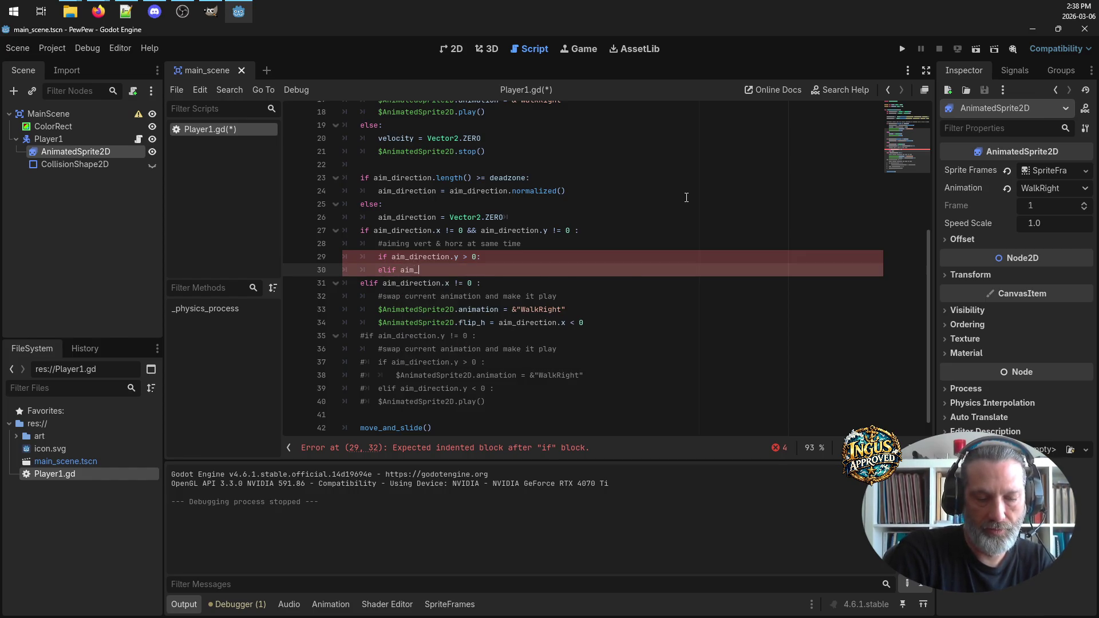
{"action": "type", "text": "direction,."}
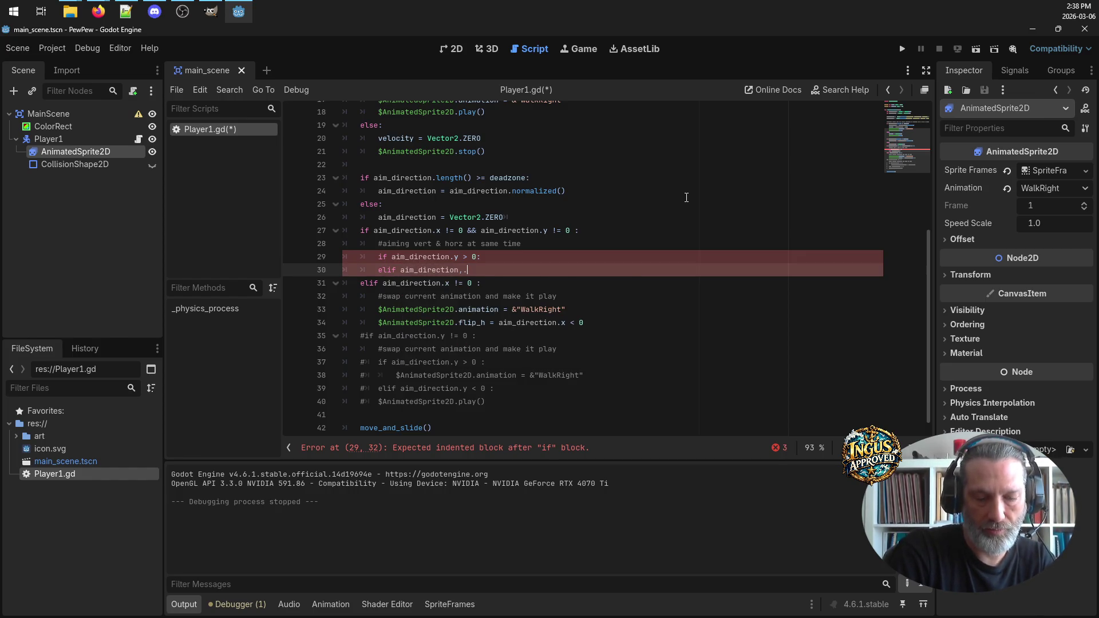
{"action": "key", "text": "BackSpace"}
{"action": "key", "text": "BackSpace"}
{"action": "type", "text": ".y <"}
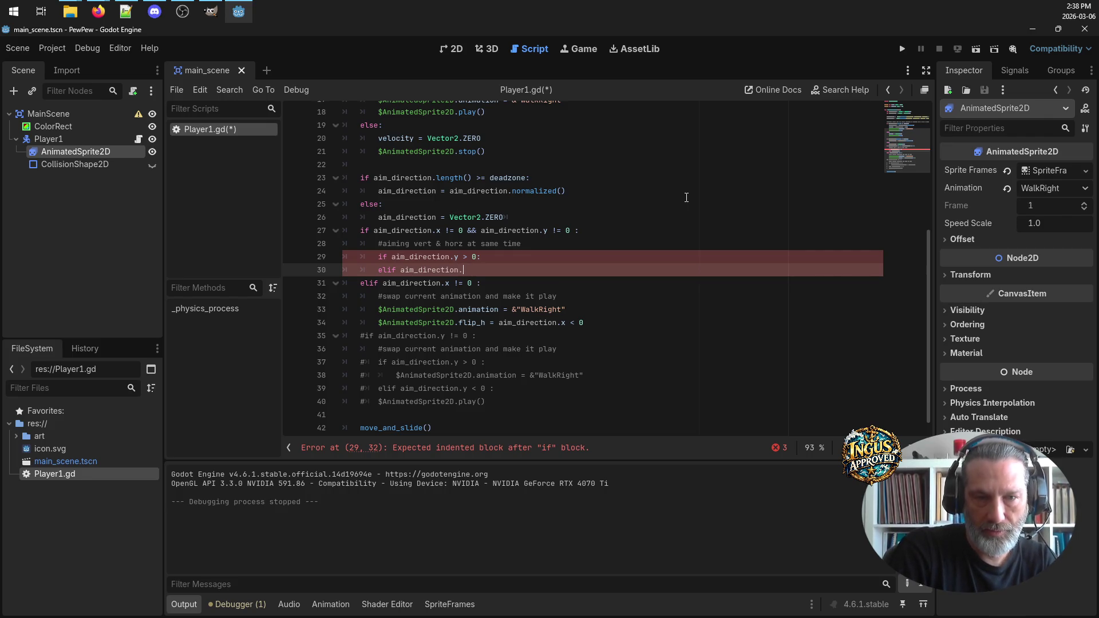
{"action": "type", "text": " 0:"}
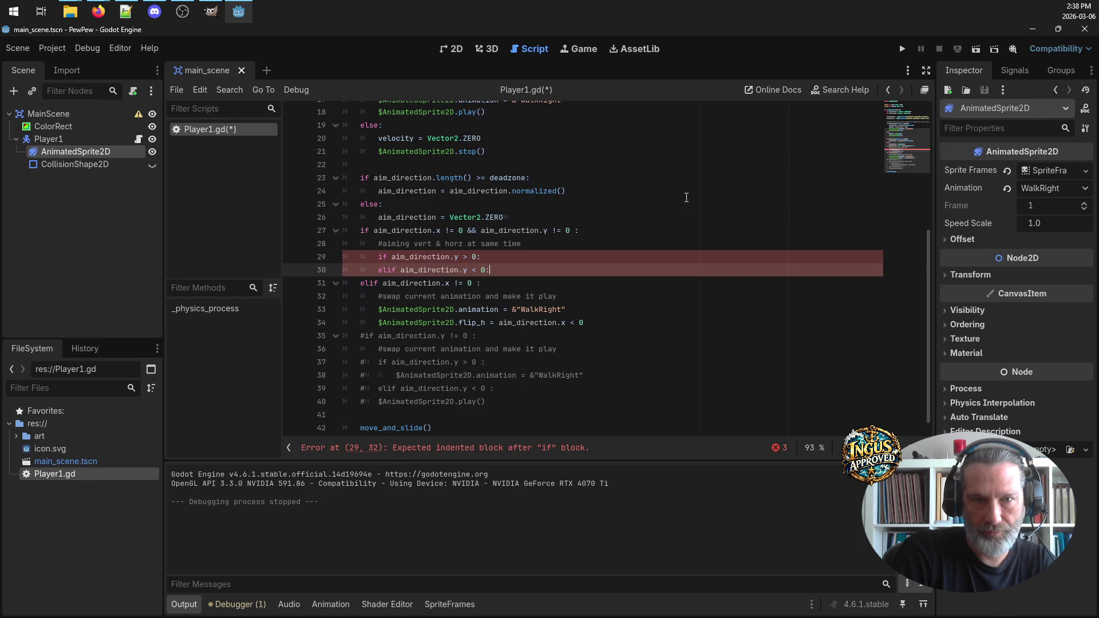
Add '#going up!' under the y > 0 case and '#aiming down' under the elif
{"action": "key", "text": "Up"}
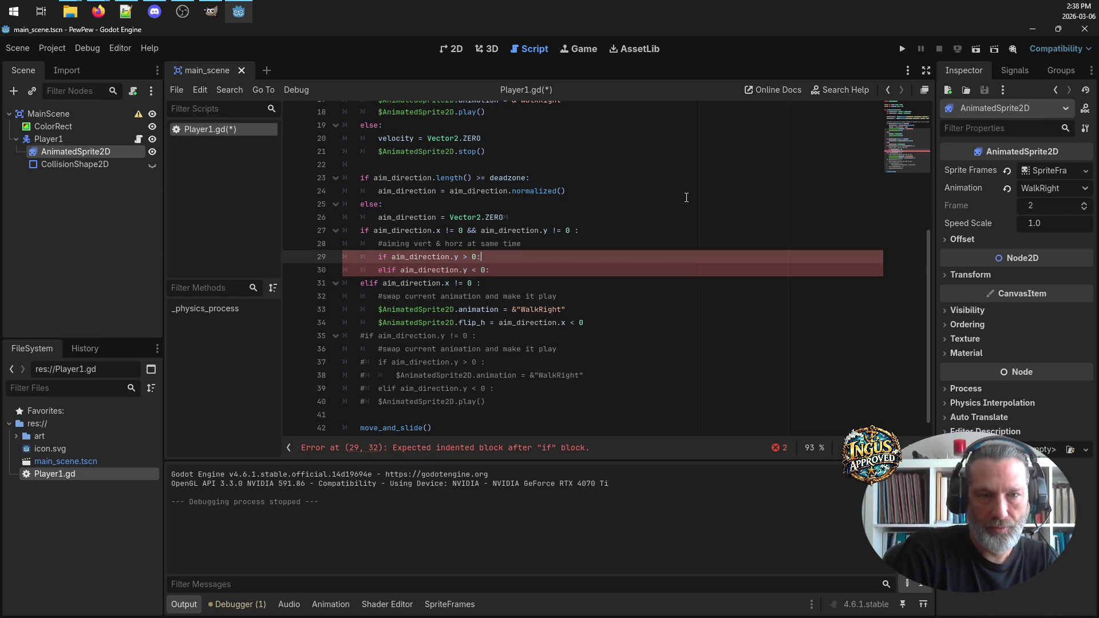
{"action": "key", "text": "Return"}
{"action": "type", "text": "#going"}
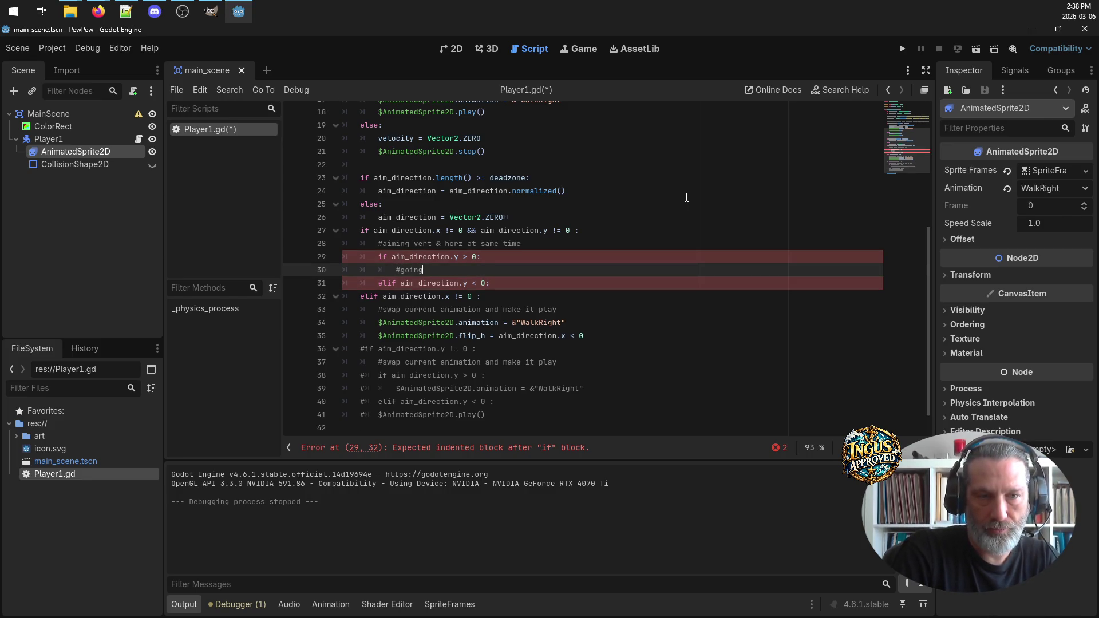
{"action": "type", "text": " up!"}
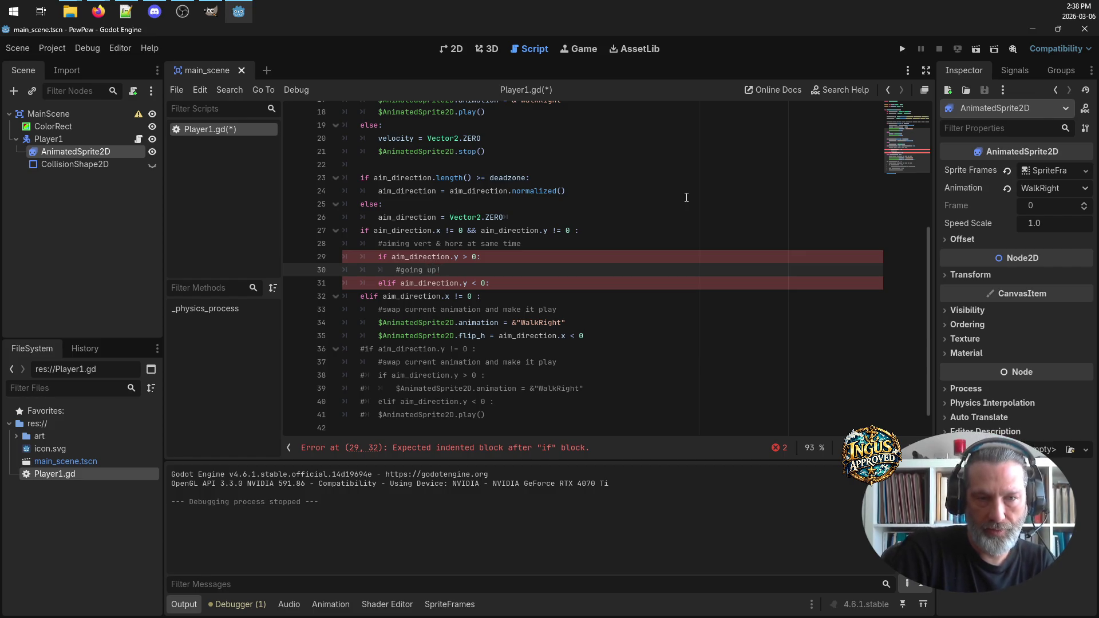
{"action": "left_click", "coordinate": [535, 280]}
{"action": "key", "text": "Return"}
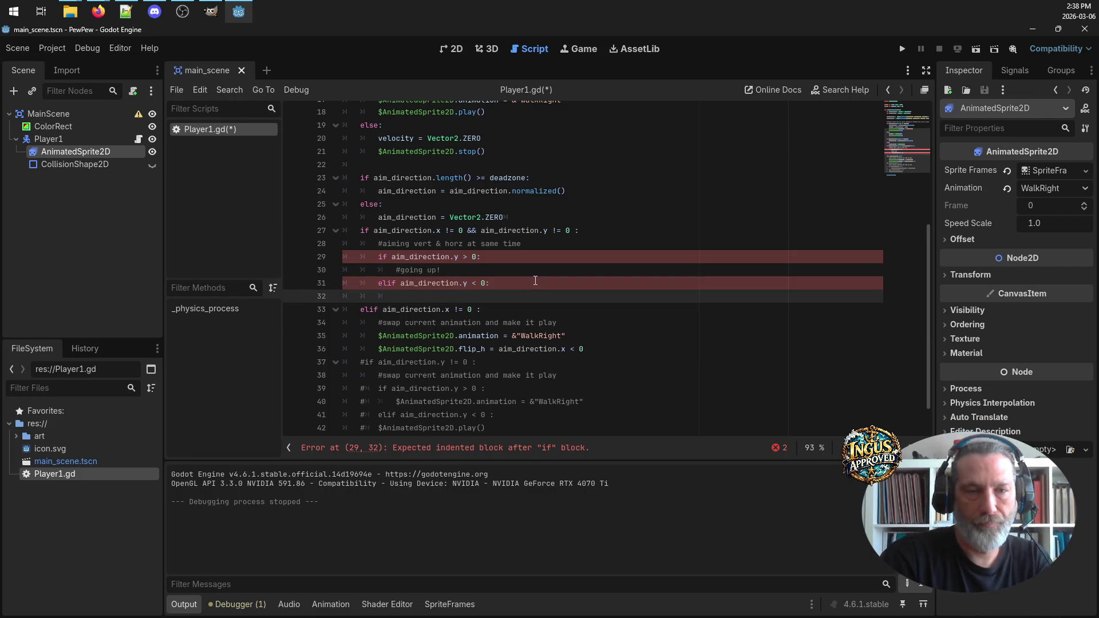
{"action": "type", "text": "#going"}
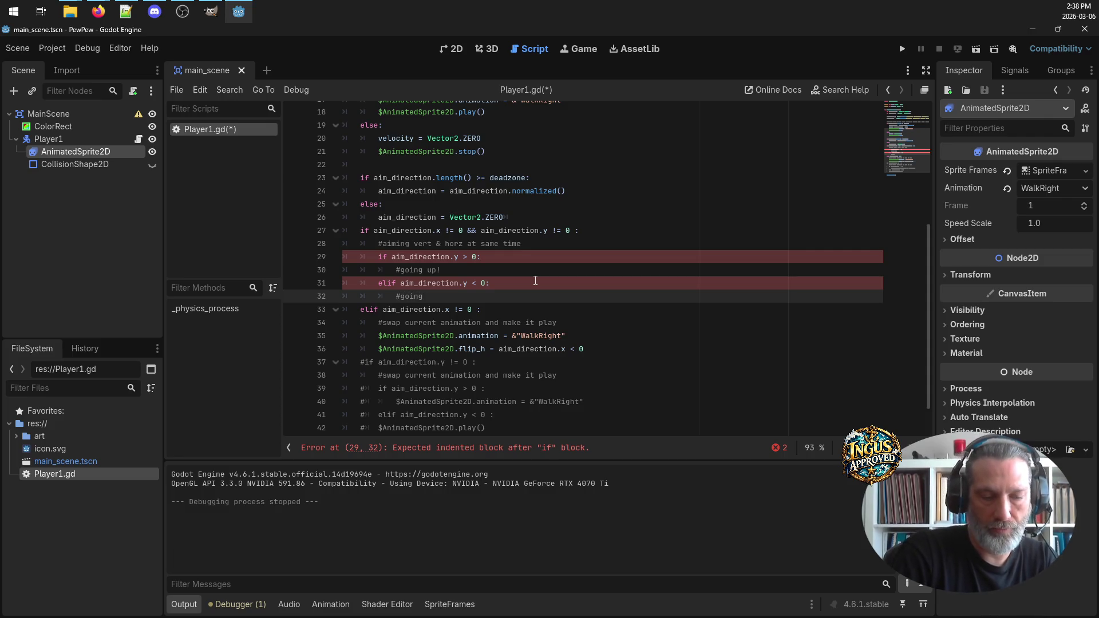
{"action": "key", "text": "BackSpace"}
{"action": "key", "text": "BackSpace"}
{"action": "key", "text": "BackSpace"}
{"action": "type", "text": "aimin"}
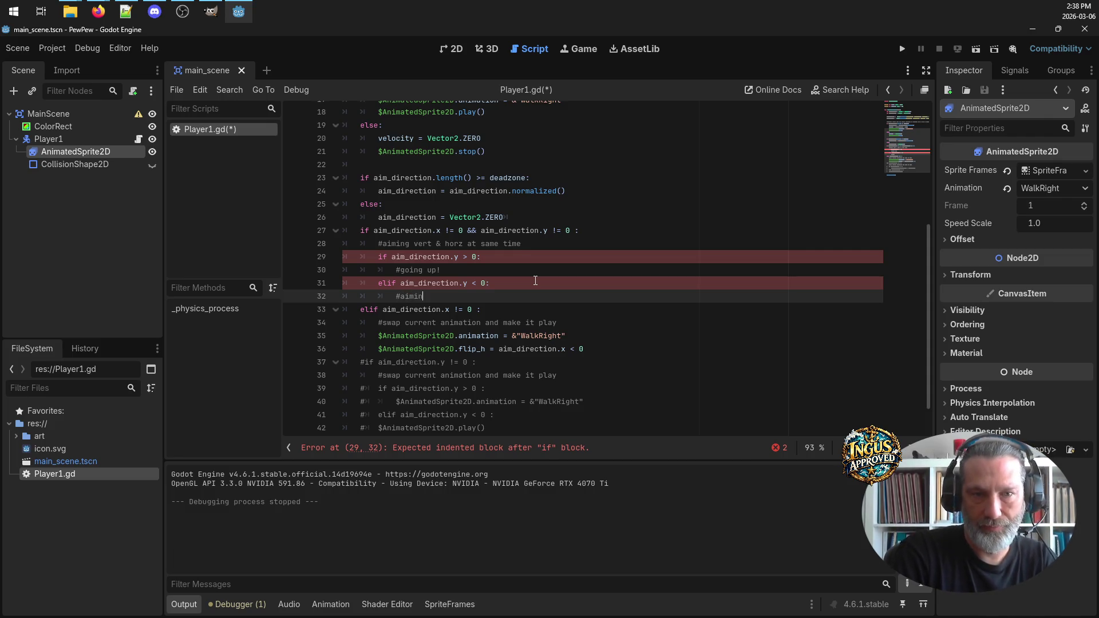
{"action": "type", "text": "g down"}
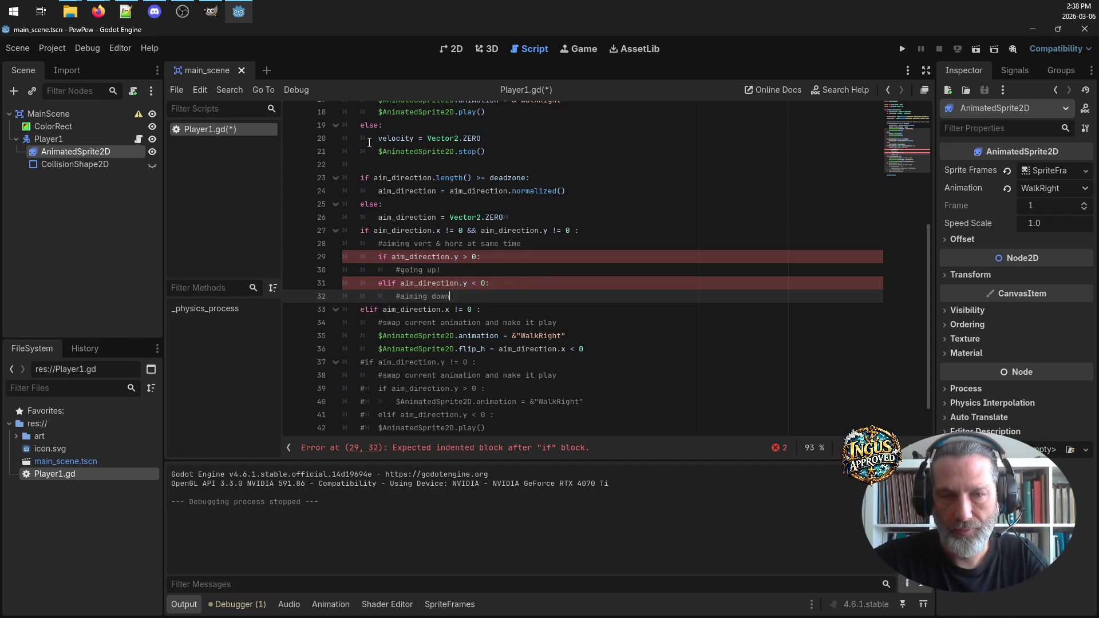
Change the first comment to '#aiming up!' and select the WalkRight animation line
{"action": "left_click", "coordinate": [427, 270]}
{"action": "key", "text": "BackSpace"}
{"action": "key", "text": "BackSpace"}
{"action": "key", "text": "BackSpace"}
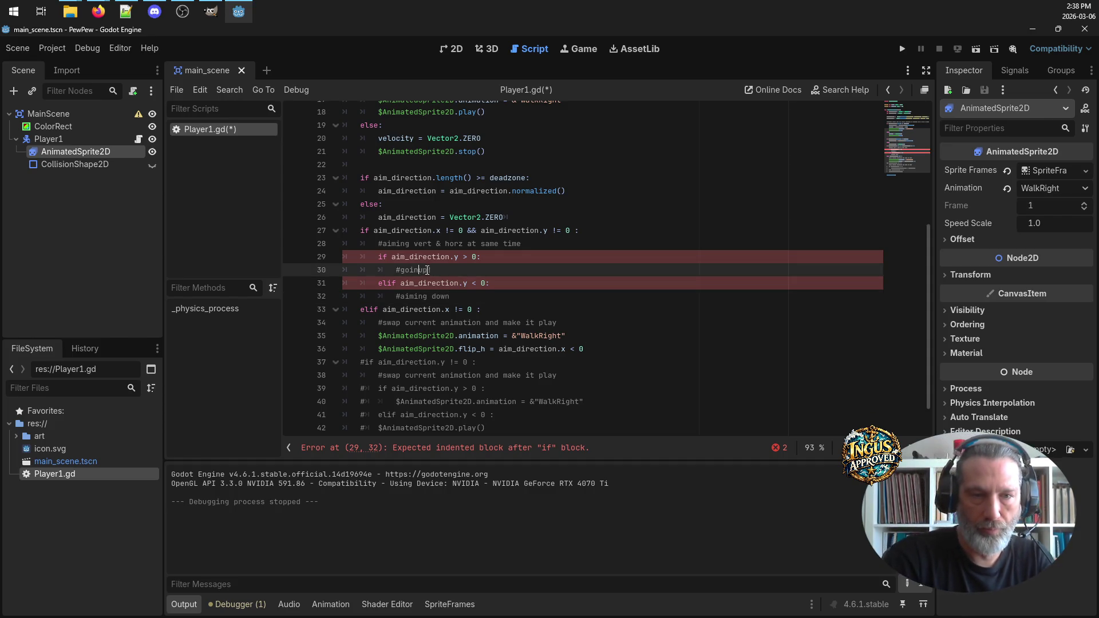
{"action": "key", "text": "BackSpace"}
{"action": "type", "text": "aiming"}
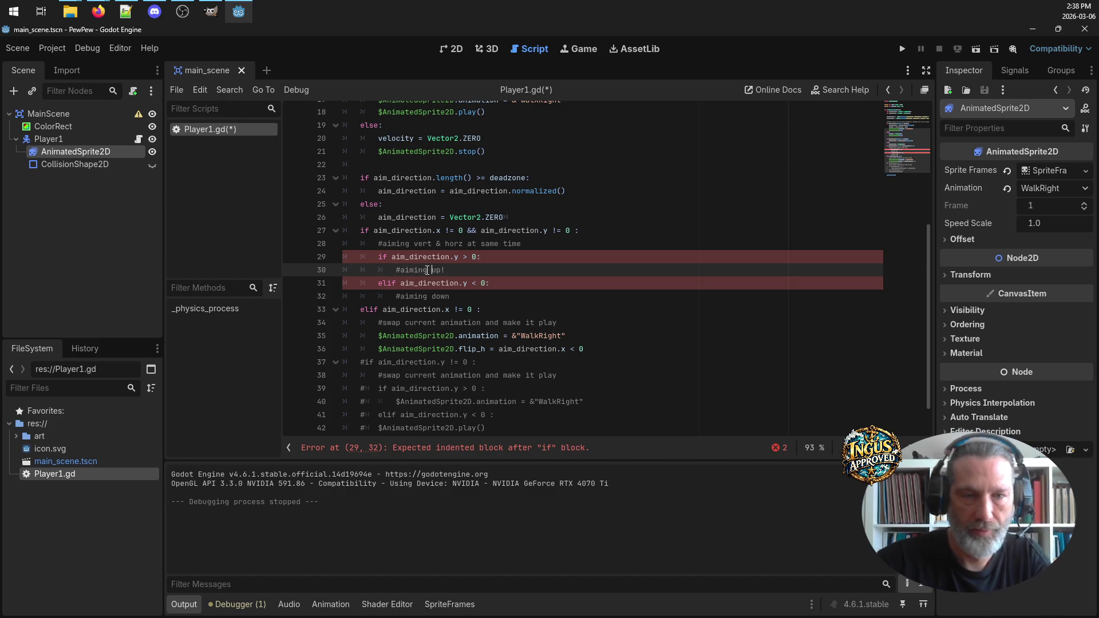
{"action": "left_click_drag", "start_coordinate": [573, 335], "coordinate": [377, 336]}
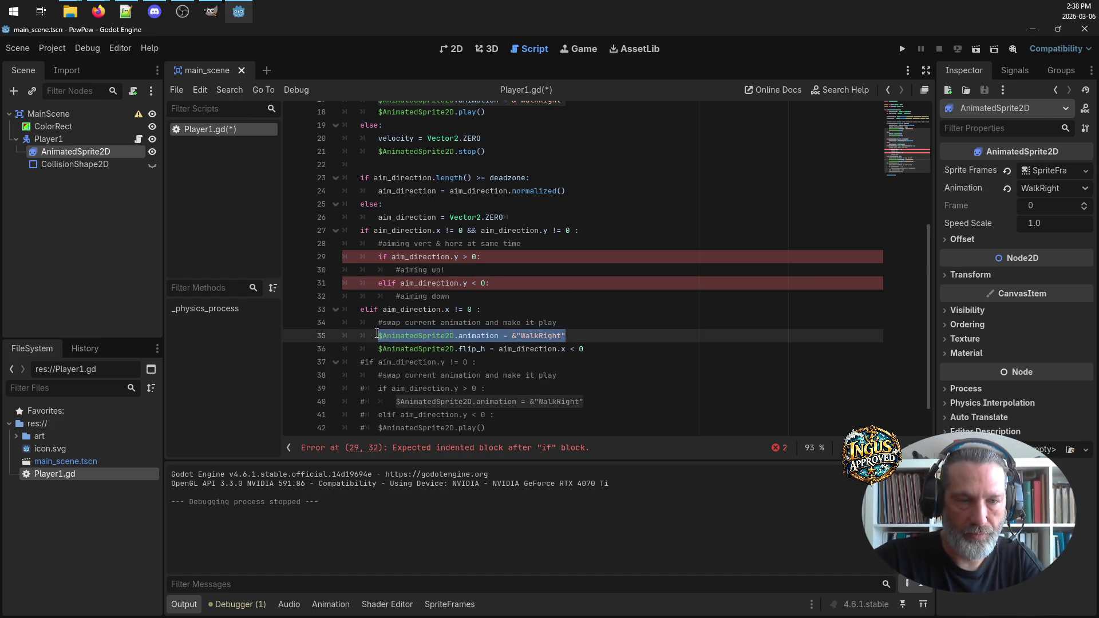
Copy the WalkRight line under '#aiming up!' and change it to WalkUpRight
{"action": "key", "text": "ctrl+c"}
{"action": "left_click", "coordinate": [476, 271]}
{"action": "key", "text": "Return"}
{"action": "key", "text": "ctrl+v"}
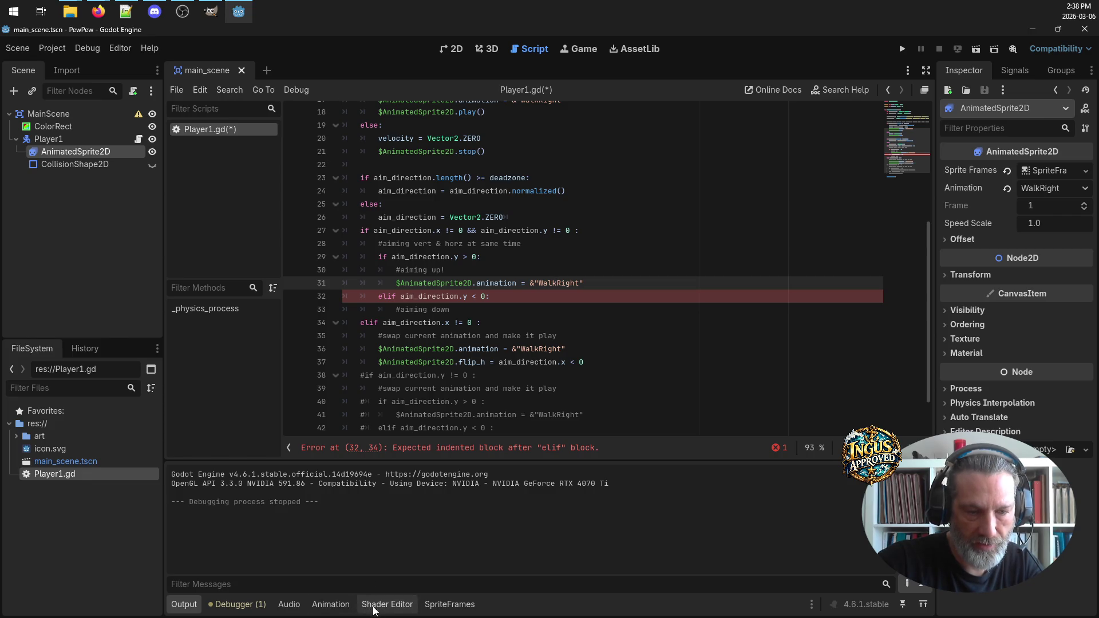
{"action": "left_click", "coordinate": [450, 605]}
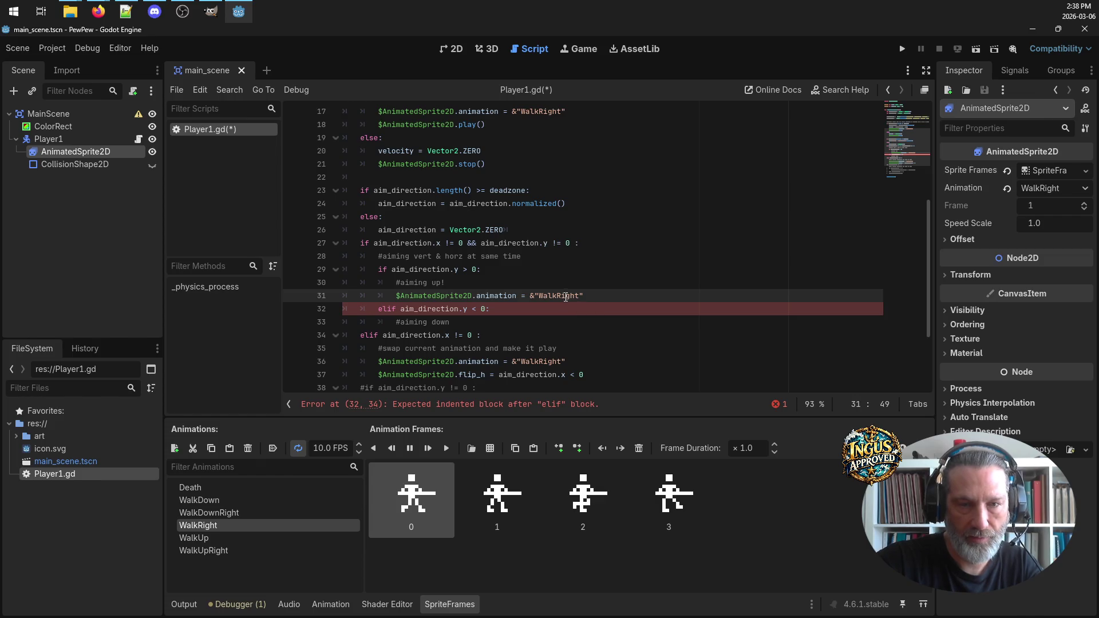
{"action": "type", "text": "Up"}
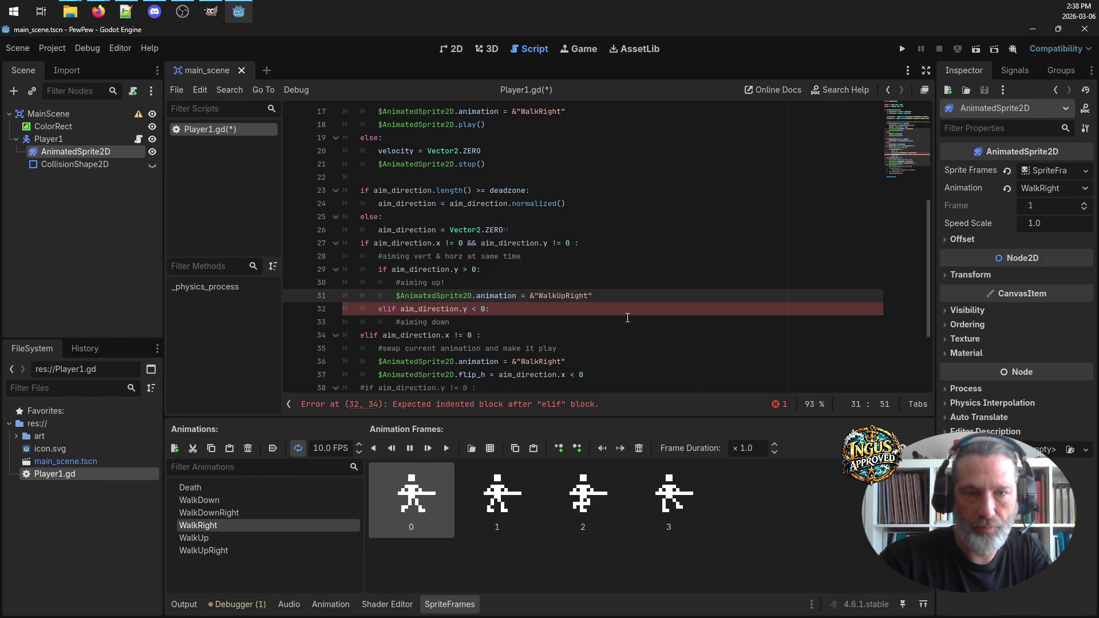
Add a WalkDownRight animation line under '#aiming down' and save Player1.gd
{"action": "left_click_drag", "start_coordinate": [595, 295], "coordinate": [396, 296]}
{"action": "key", "text": "ctrl+c"}
{"action": "left_click", "coordinate": [513, 322]}
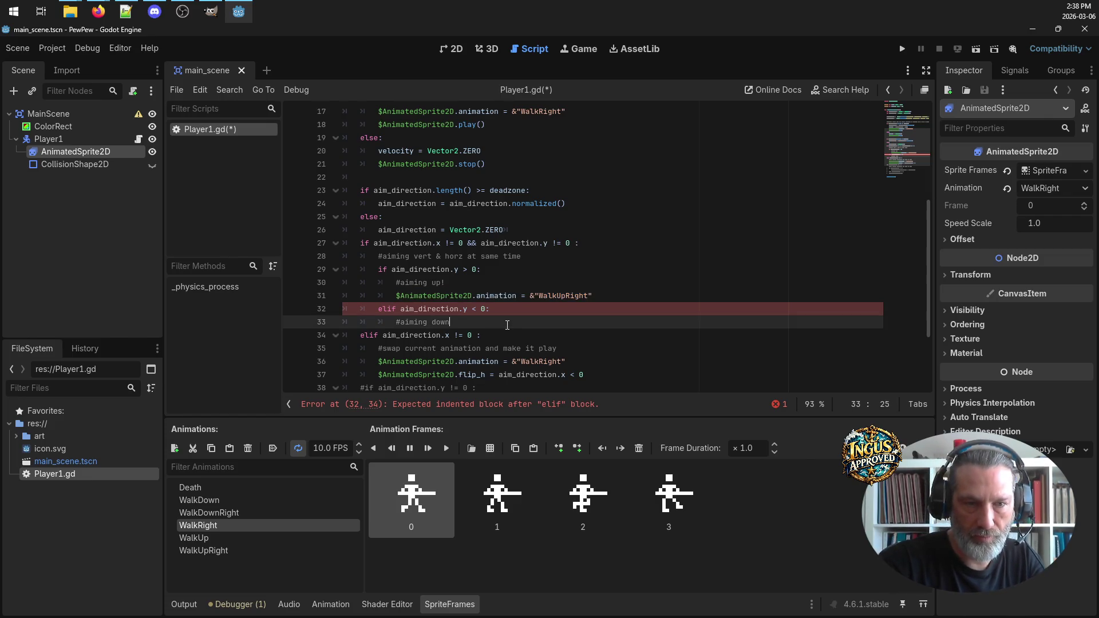
{"action": "key", "text": "Return"}
{"action": "key", "text": "ctrl+v"}
{"action": "left_click_drag", "start_coordinate": [557, 336], "coordinate": [565, 336]}
{"action": "type", "text": "Down"}
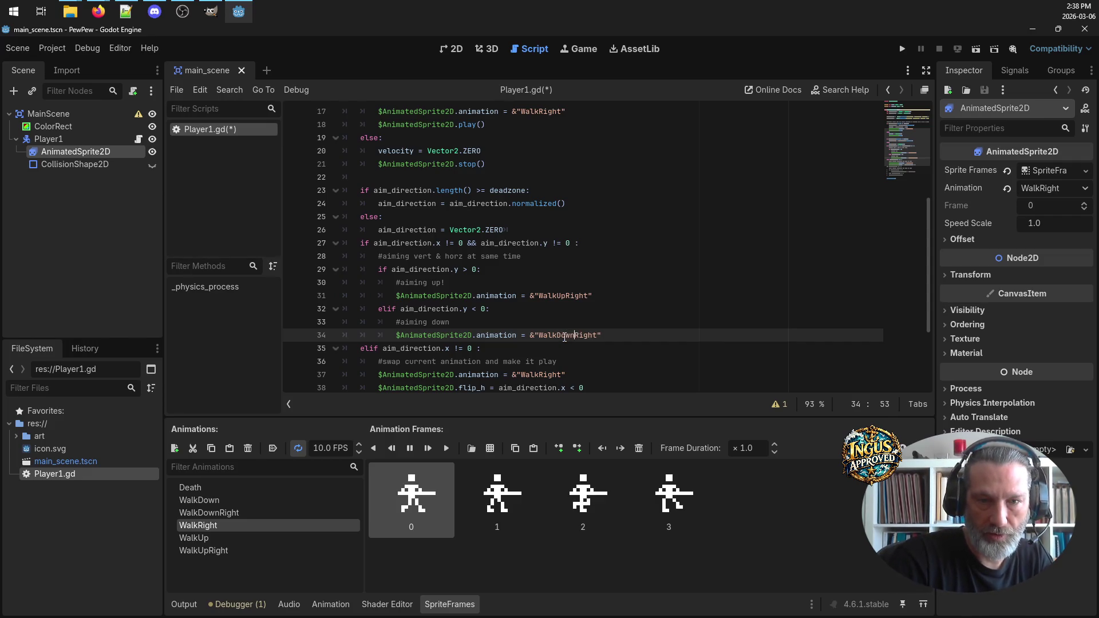
{"action": "key", "text": "ctrl+s"}
{"action": "left_click", "coordinate": [675, 309]}
{"action": "scroll", "coordinate": [579, 266], "scroll_direction": "down", "scroll_amount": 1}
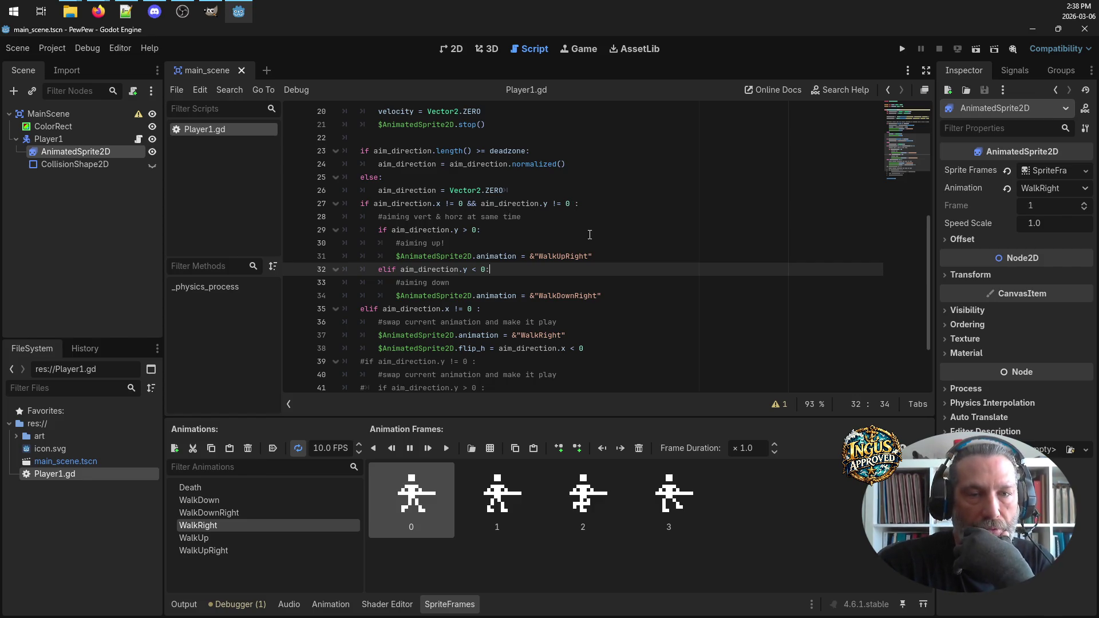
{"action": "scroll", "coordinate": [567, 275], "scroll_direction": "down", "scroll_amount": 1}
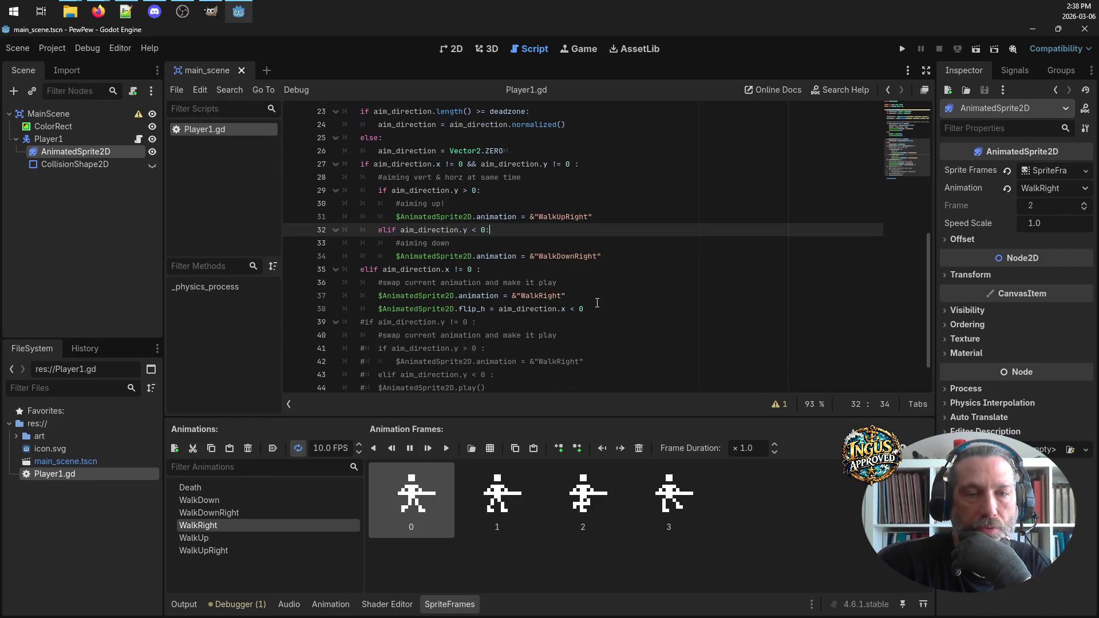
Duplicate the x-flip block after the WalkDownRight line as a plain if with only an indented flip_h, then save
{"action": "mouse_move", "coordinate": [584, 309]}
{"action": "left_mouse_down"}
{"action": "mouse_move", "coordinate": [491, 309]}
{"action": "mouse_move", "coordinate": [370, 268]}
{"action": "left_mouse_up"}
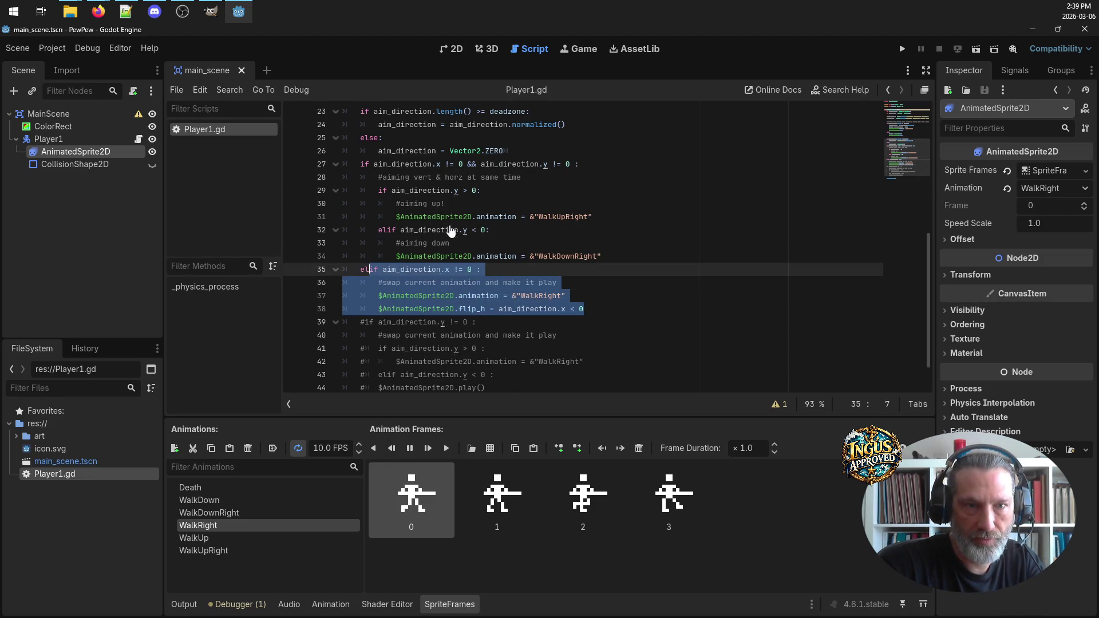
{"action": "left_click", "coordinate": [617, 256]}
{"action": "key", "text": "Return"}
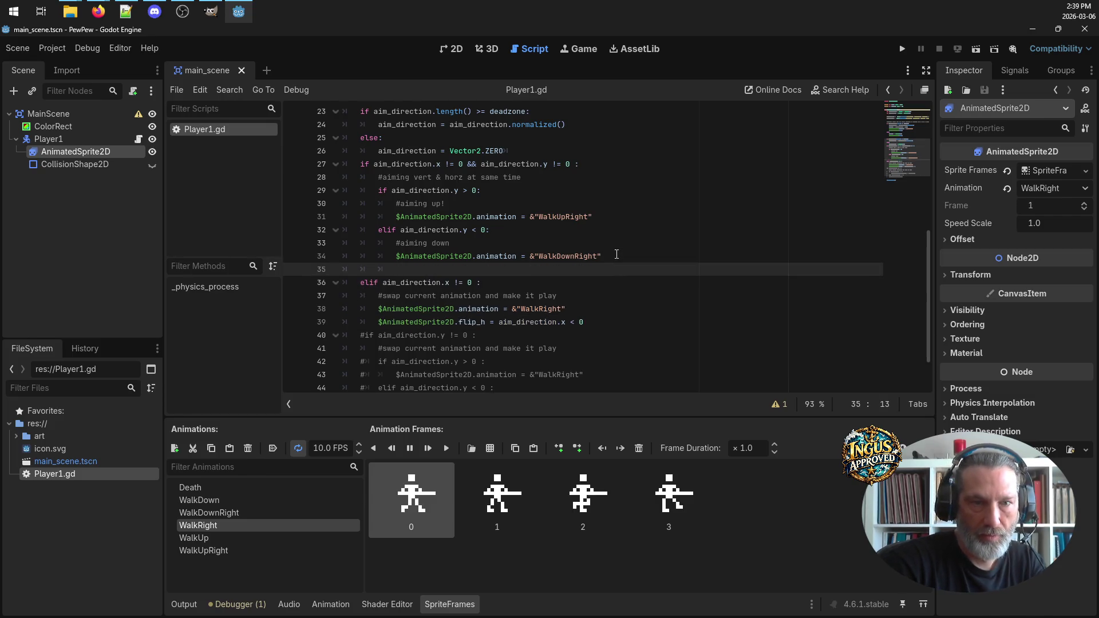
{"action": "key", "text": "ctrl+v"}
{"action": "left_click", "coordinate": [398, 269]}
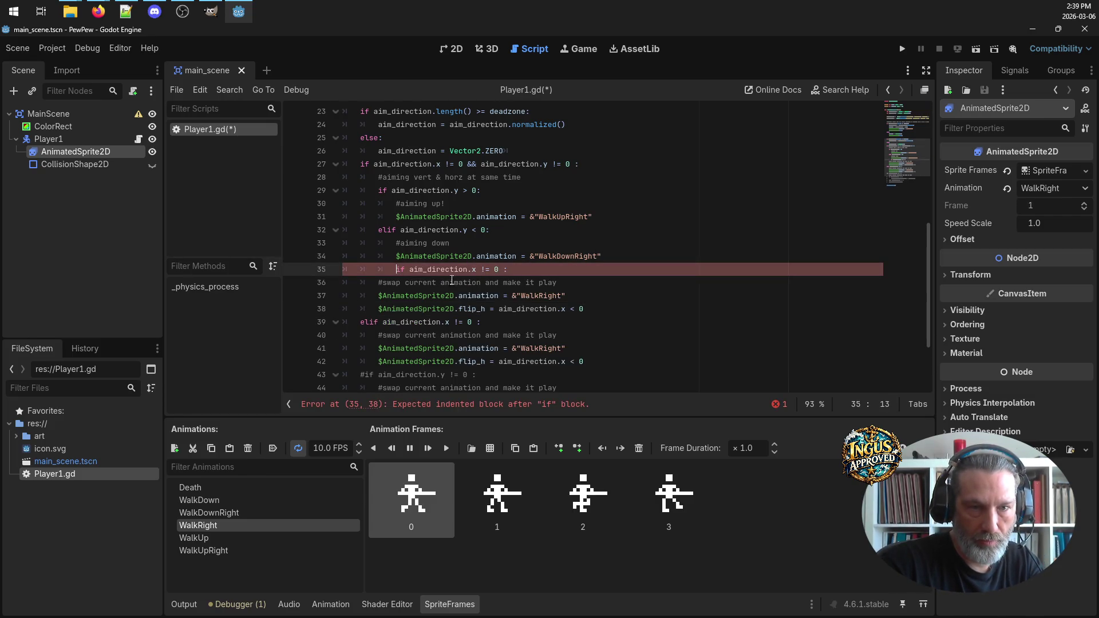
{"action": "key", "text": "BackSpace"}
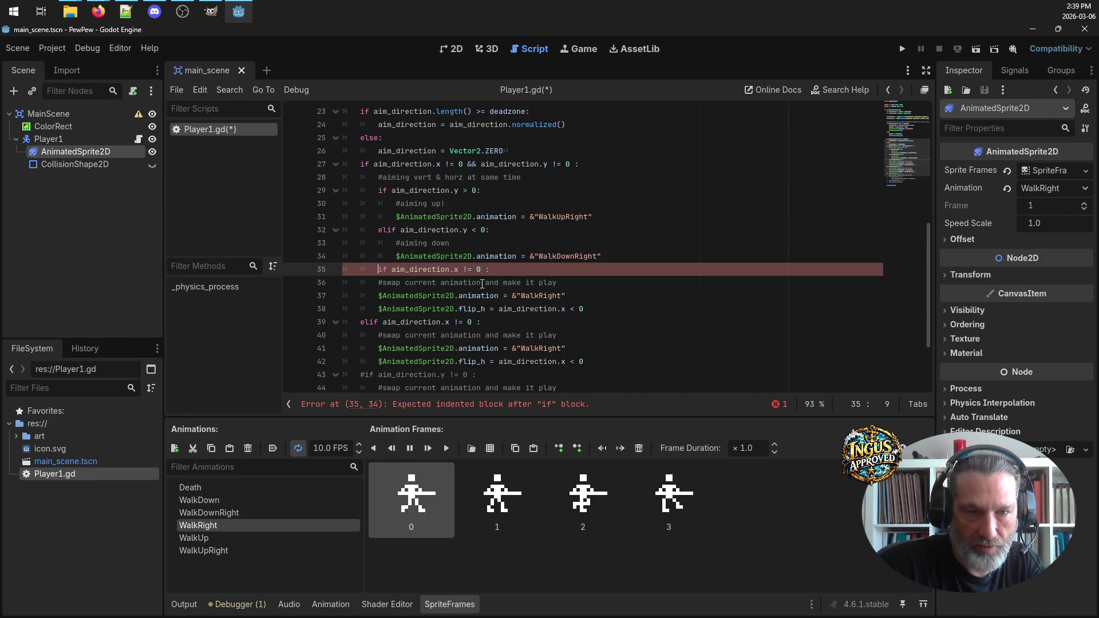
{"action": "left_click_drag", "start_coordinate": [568, 296], "coordinate": [342, 283]}
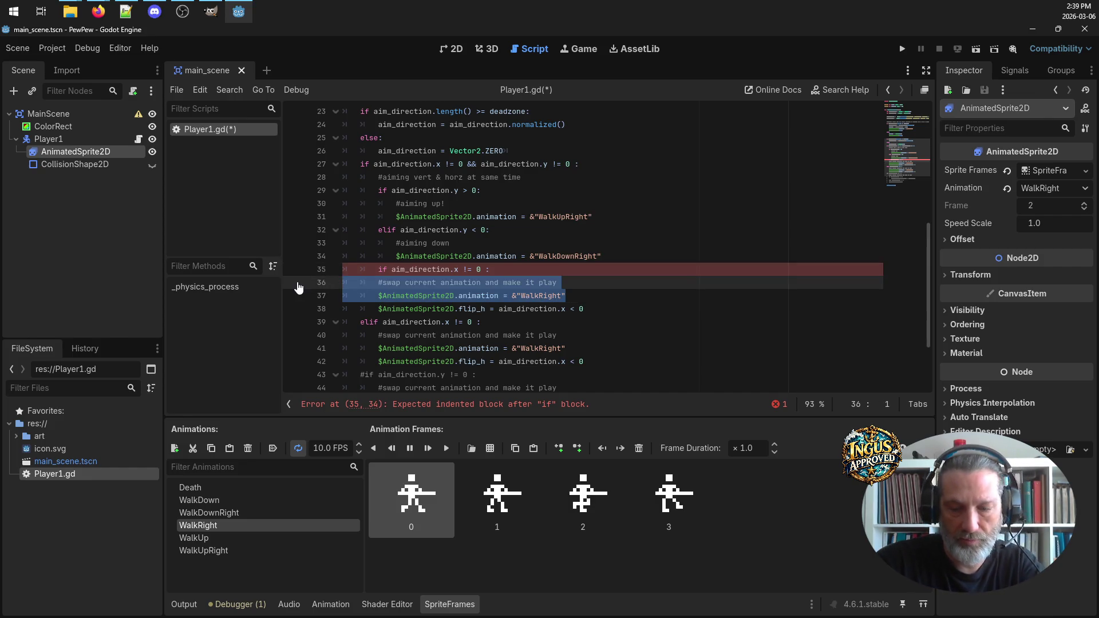
{"action": "key", "text": "Delete"}
{"action": "key", "text": "Delete"}
{"action": "key", "text": "Home"}
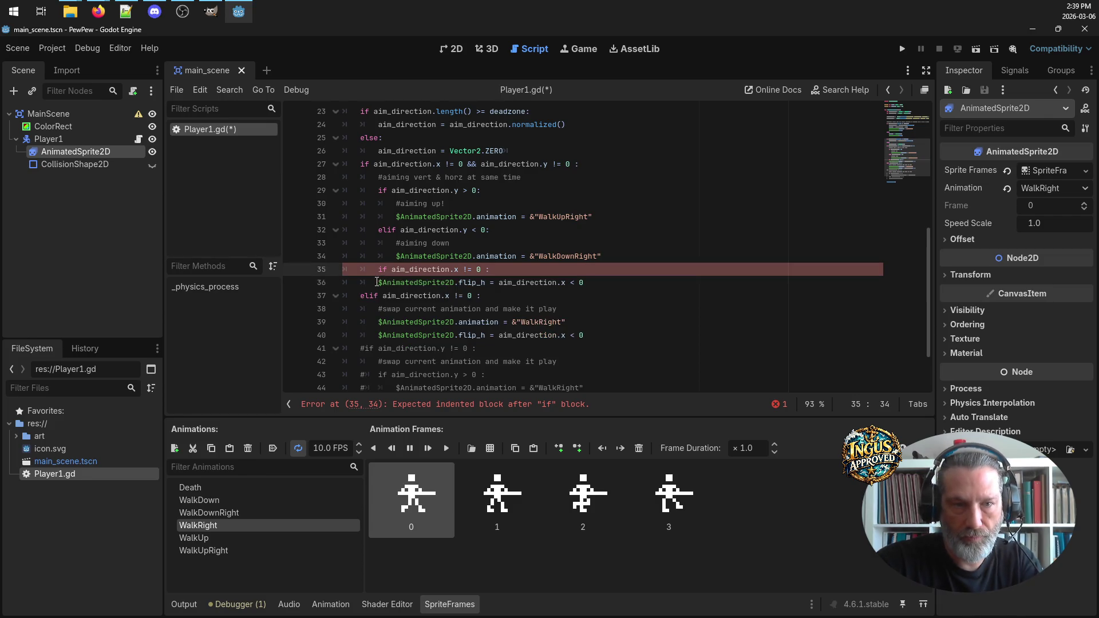
{"action": "key", "text": "Tab"}
{"action": "left_click", "coordinate": [606, 280]}
{"action": "key", "text": "ctrl+s"}
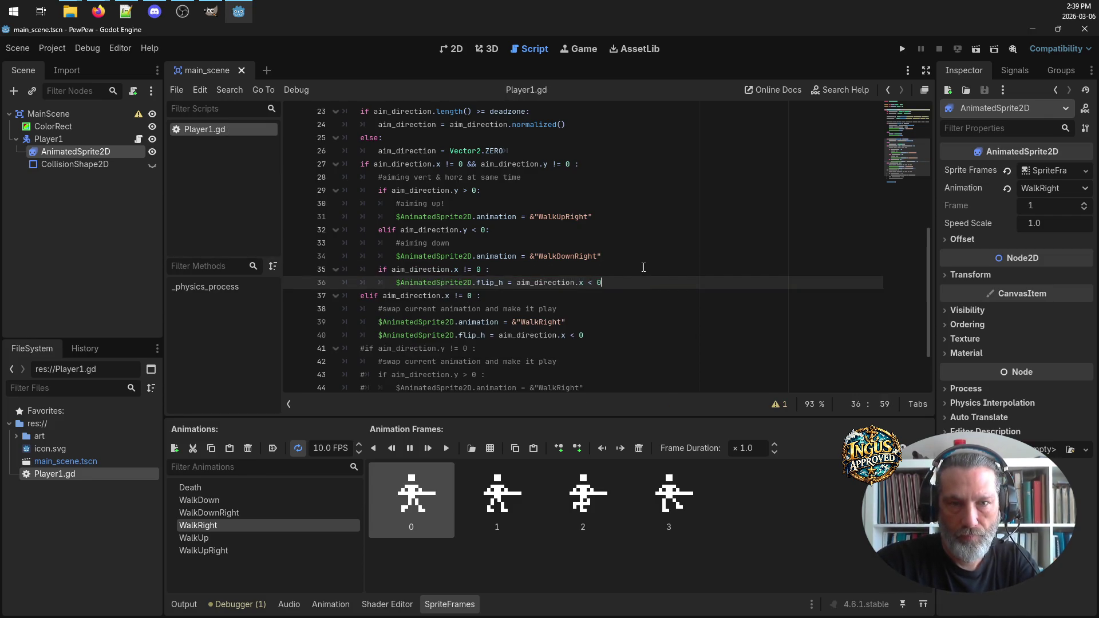
Add a blank line after the aim reset line
{"action": "scroll", "coordinate": [425, 234], "scroll_direction": "up", "scroll_amount": 1}
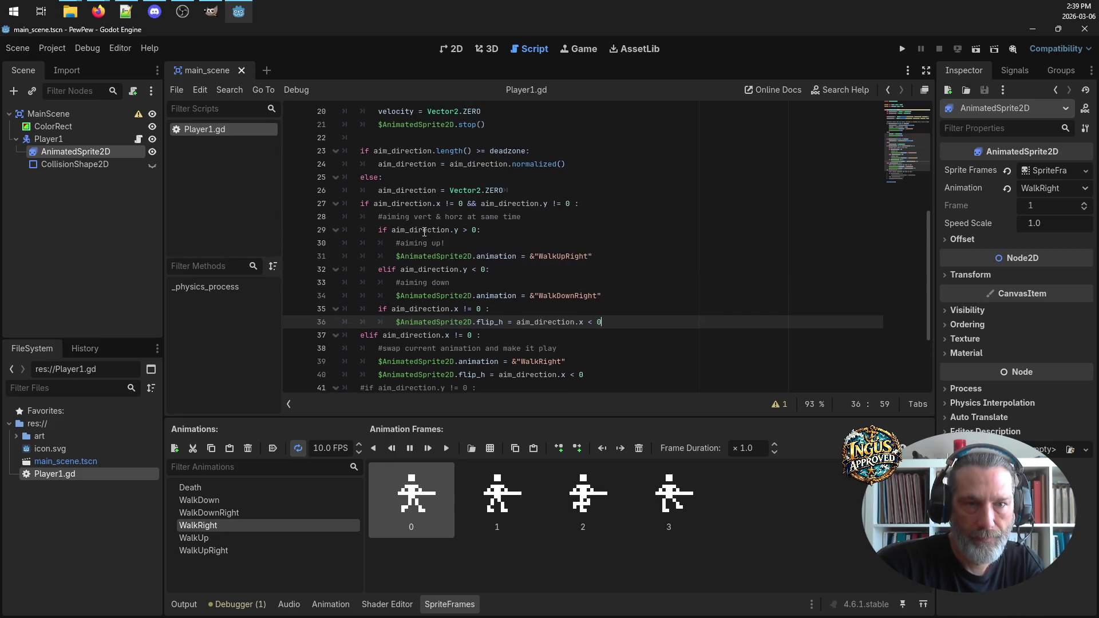
{"action": "left_click", "coordinate": [544, 191]}
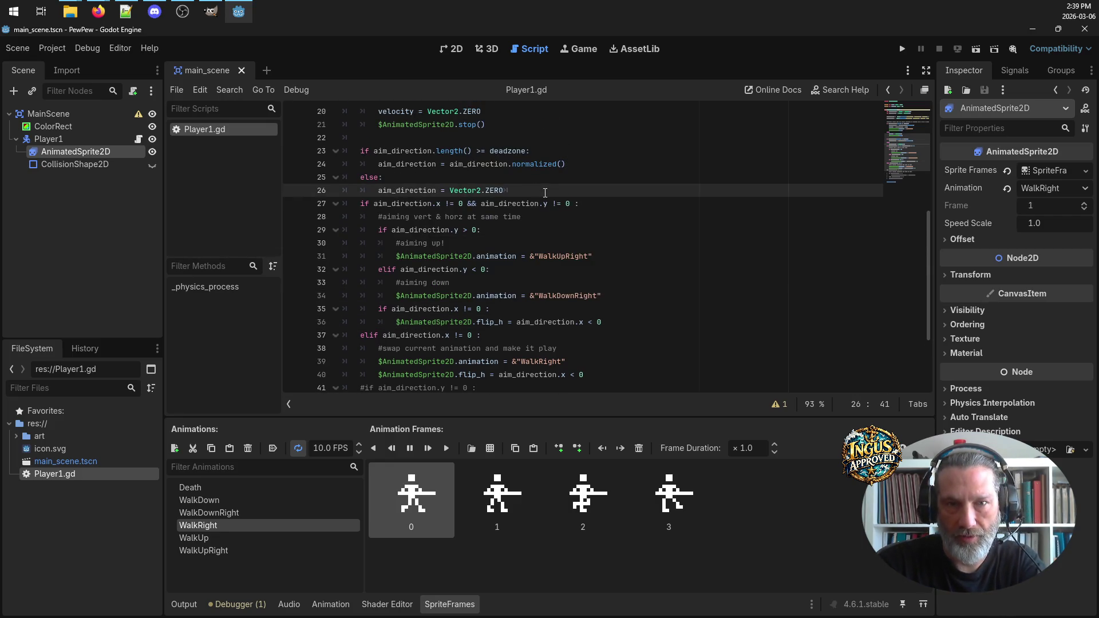
{"action": "key", "text": "Return"}
{"action": "scroll", "coordinate": [582, 253], "scroll_direction": "down", "scroll_amount": 2}
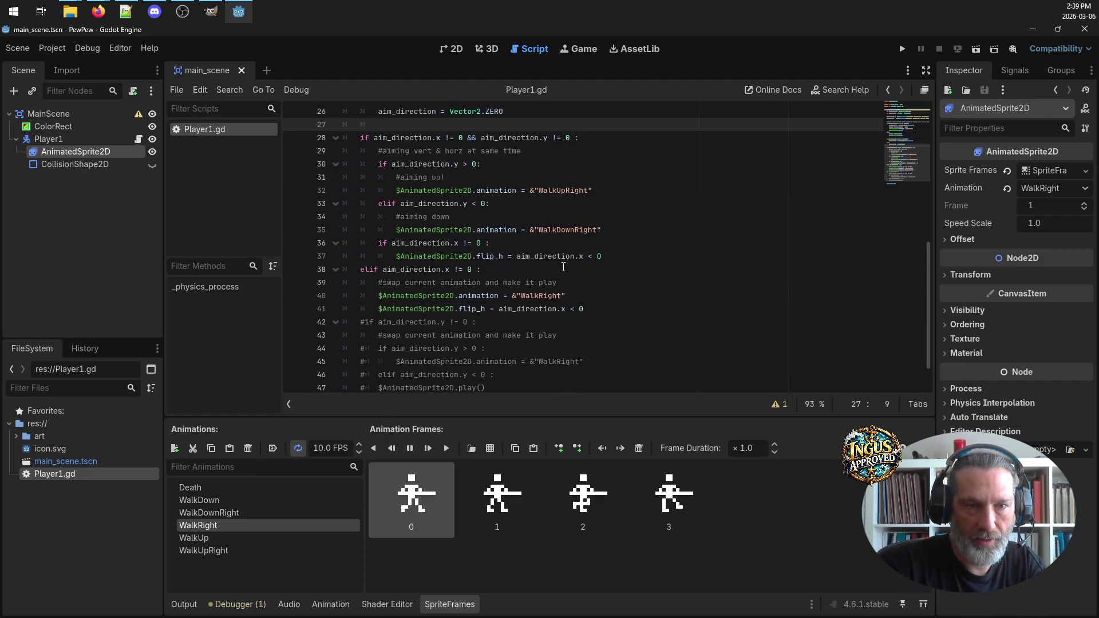
{"action": "scroll", "coordinate": [563, 266], "scroll_direction": "down", "scroll_amount": 1}
{"action": "left_click", "coordinate": [363, 283]}
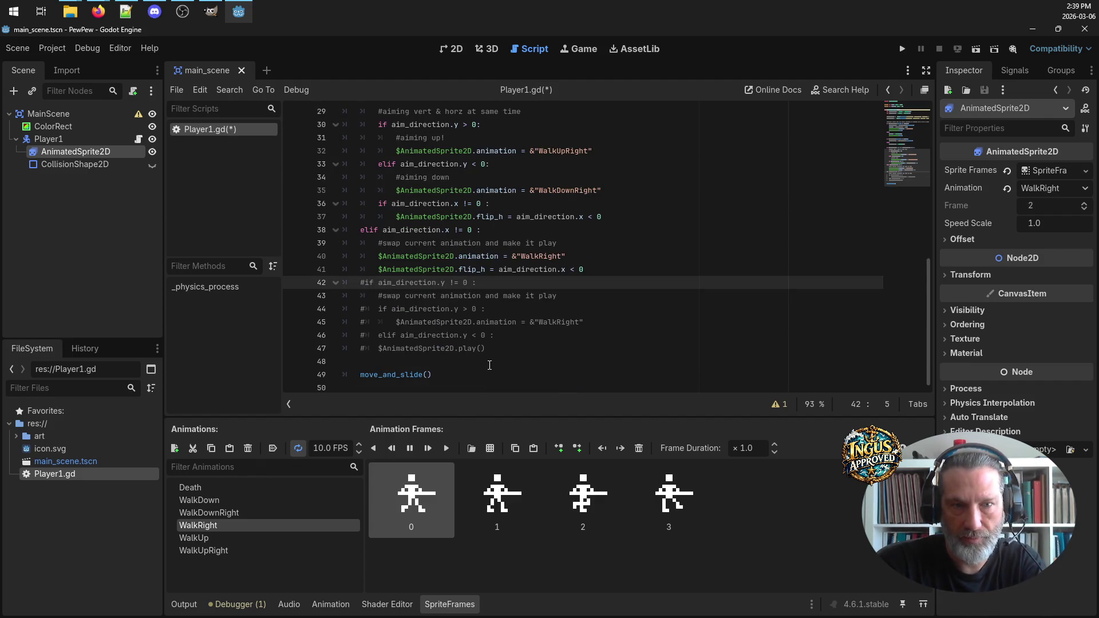
Uncomment the aim_direction.y != 0 if, its y > 0 and y < 0 conditions, and the WalkRight line
{"action": "left_click_drag", "start_coordinate": [489, 355], "coordinate": [361, 296]}
{"action": "left_click", "coordinate": [365, 283]}
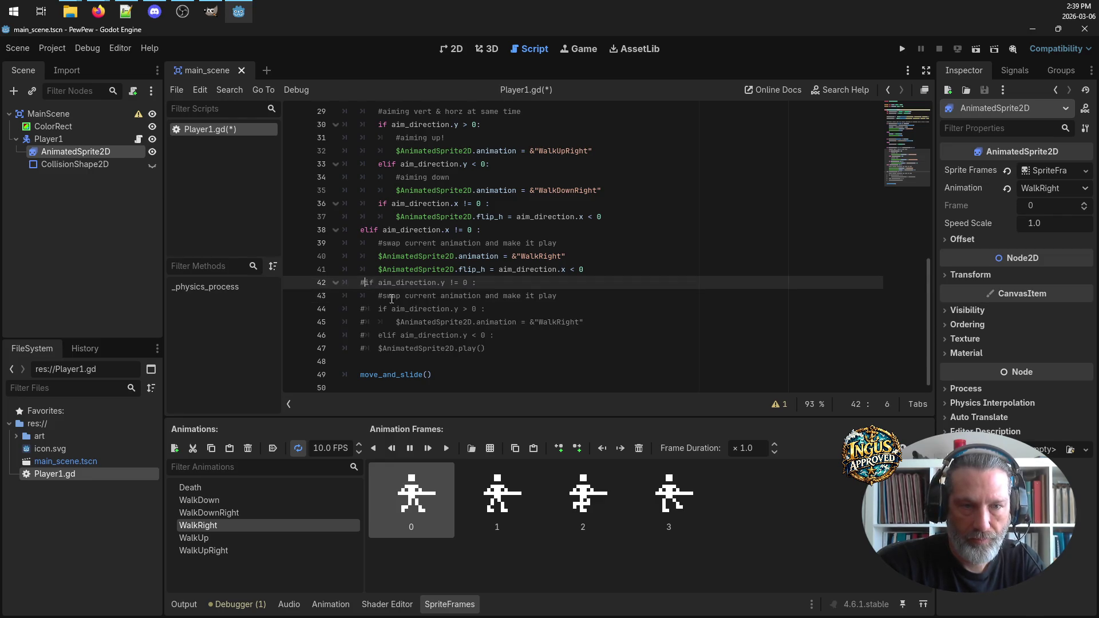
{"action": "key", "text": "BackSpace"}
{"action": "triple_click", "coordinate": [560, 300]}
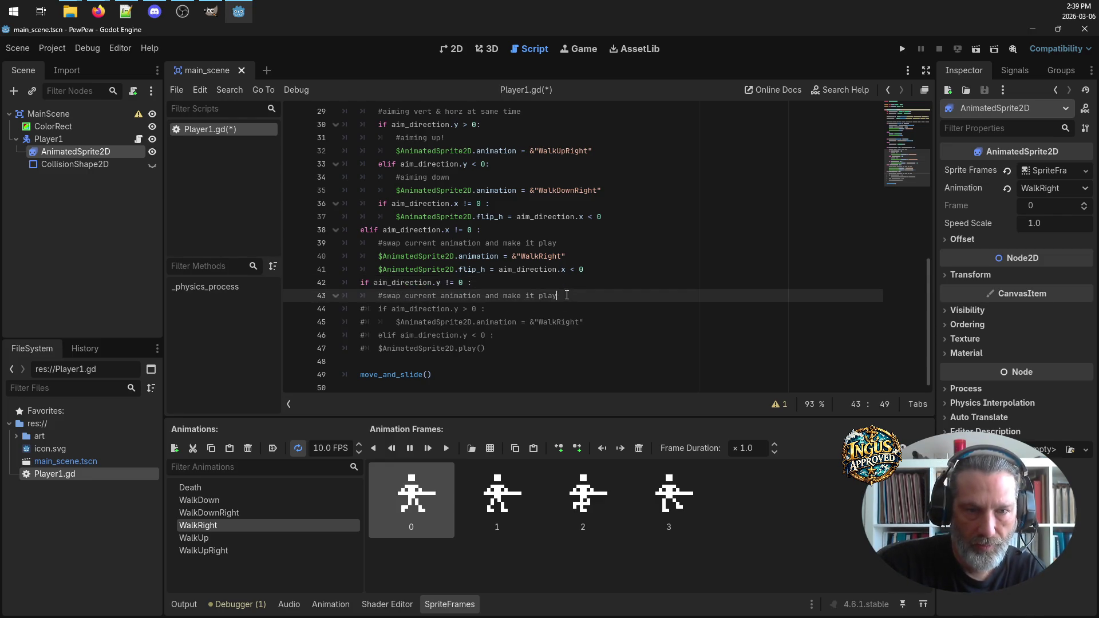
{"action": "left_click", "coordinate": [414, 309]}
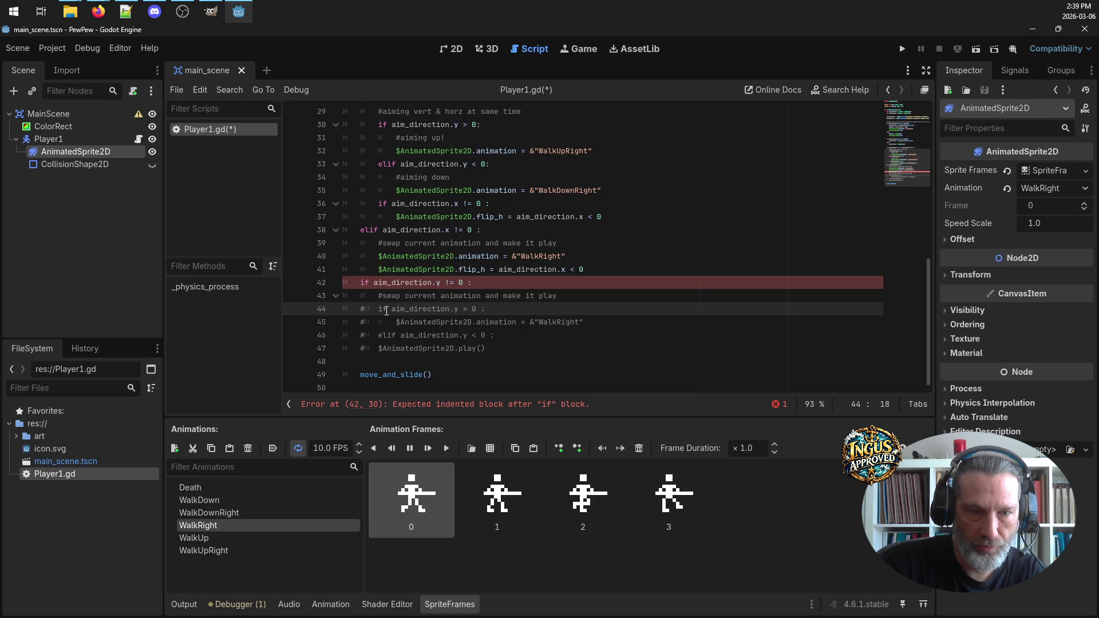
{"action": "left_click", "coordinate": [365, 309]}
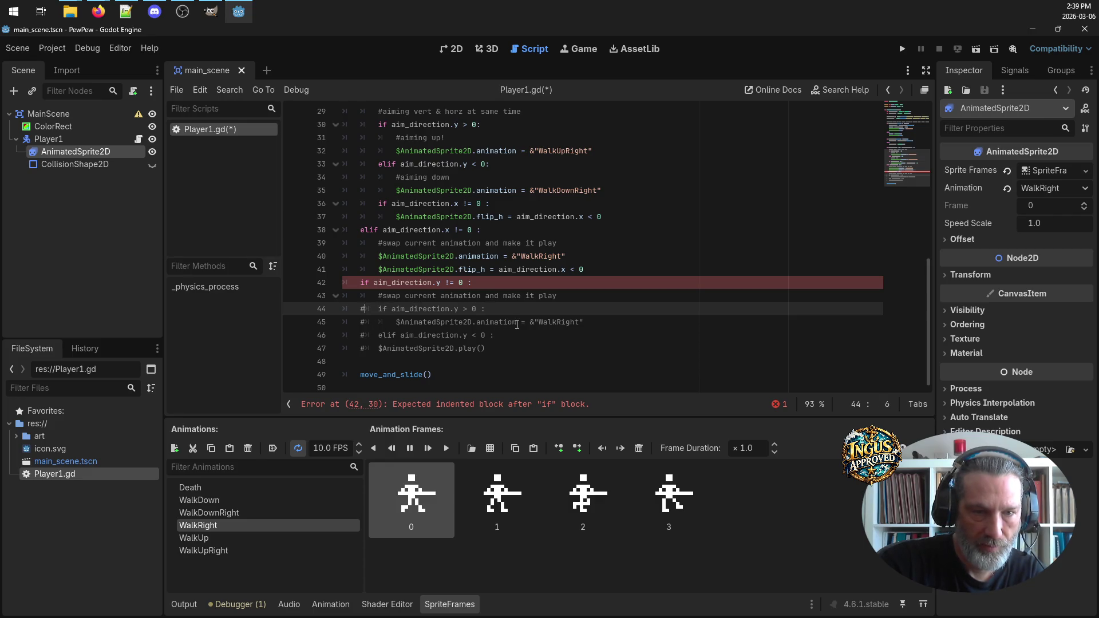
{"action": "key", "text": "BackSpace"}
{"action": "left_click", "coordinate": [363, 321]}
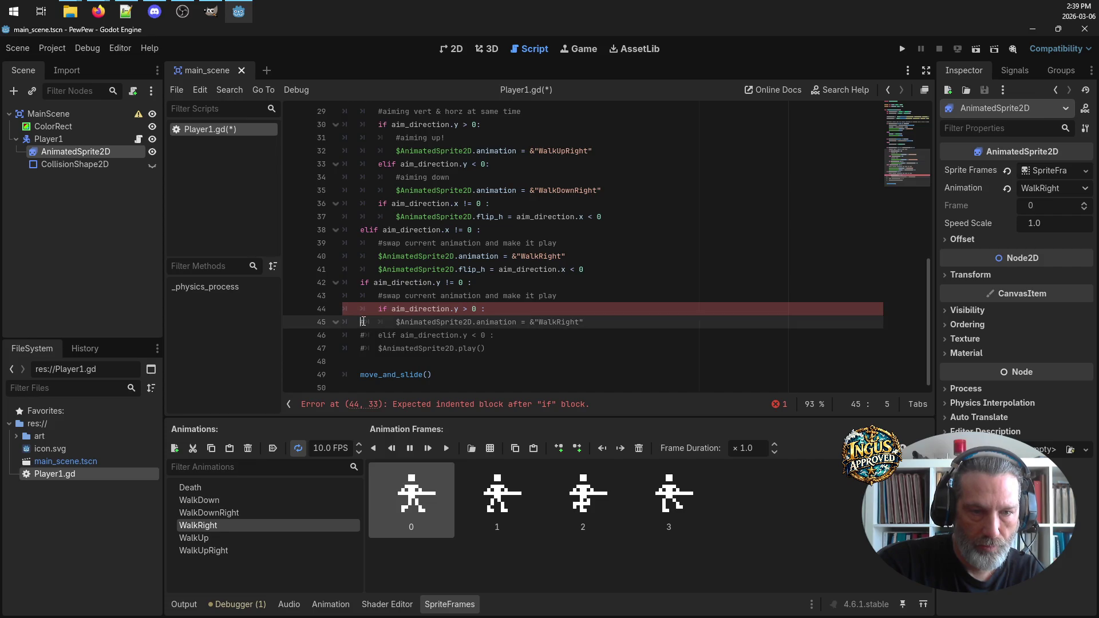
{"action": "key", "text": "Delete"}
{"action": "key", "text": "Down"}
{"action": "key", "text": "Delete"}
{"action": "key", "text": "Down"}
{"action": "key", "text": "Delete"}
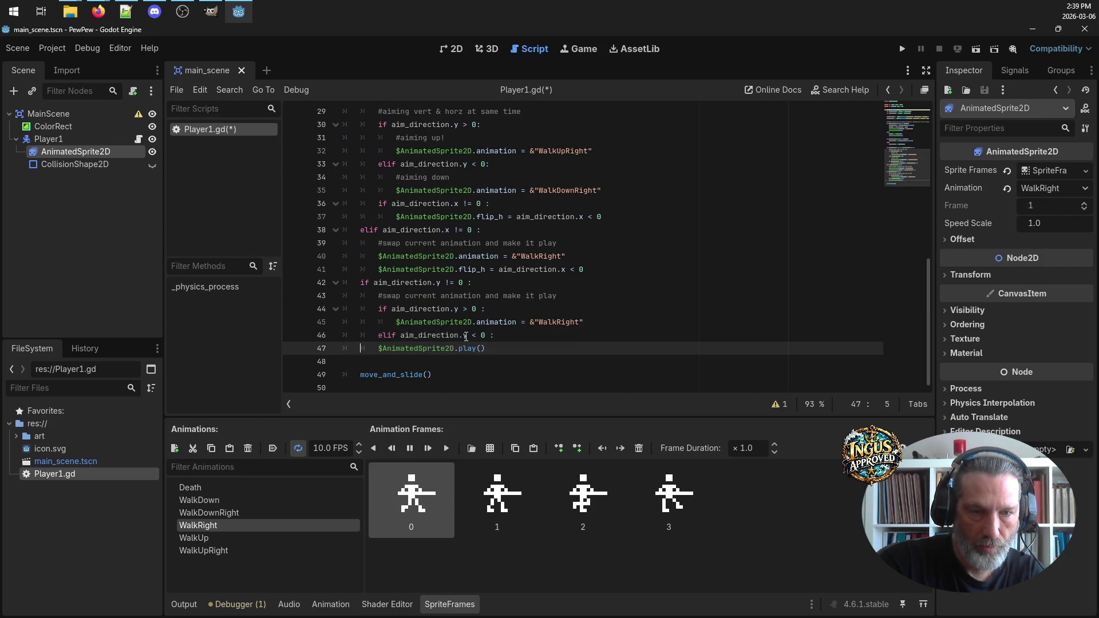
{"action": "left_click", "coordinate": [500, 350]}
Delete the restored $AnimatedSprite2D.play() line
{"action": "scroll", "coordinate": [534, 295], "scroll_direction": "up", "scroll_amount": 1}
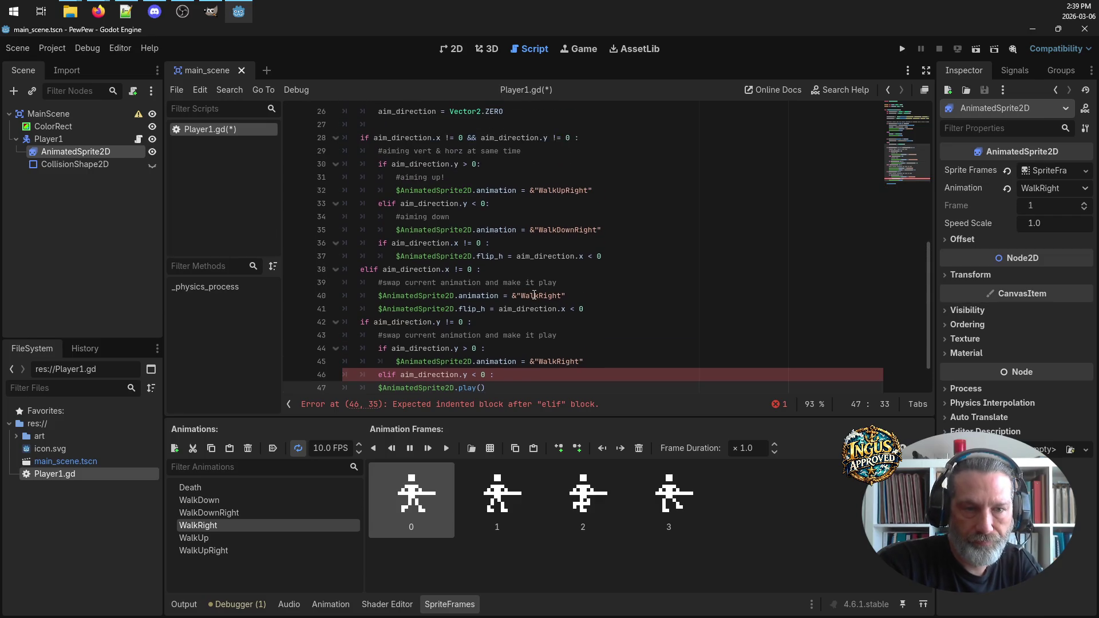
{"action": "scroll", "coordinate": [502, 328], "scroll_direction": "down", "scroll_amount": 1}
{"action": "left_click_drag", "start_coordinate": [484, 348], "coordinate": [288, 350]}
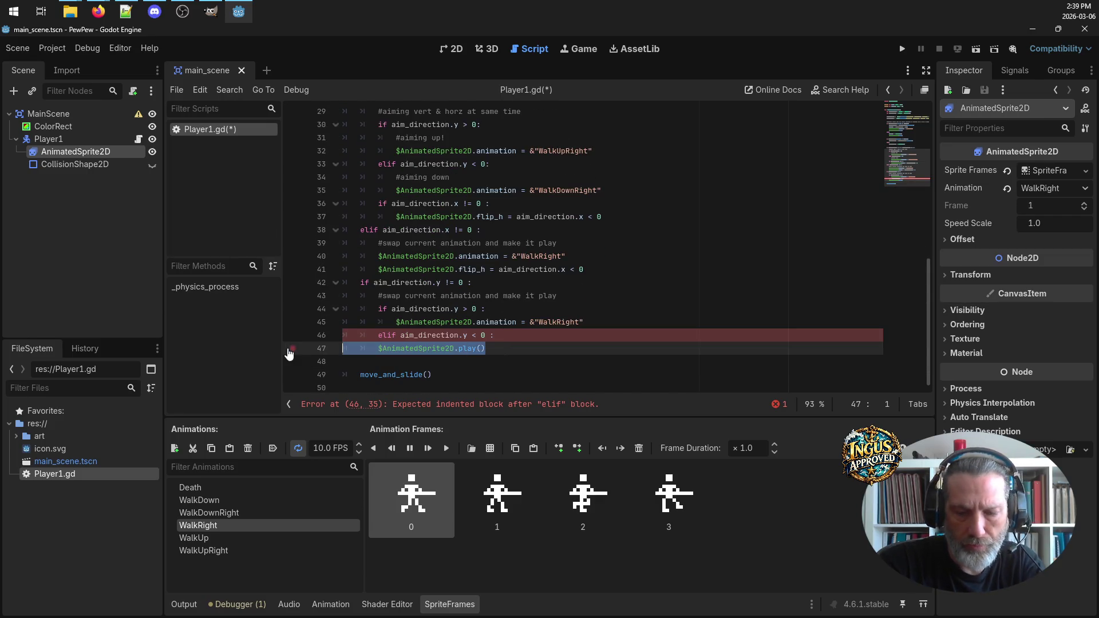
{"action": "key", "text": "BackSpace"}
{"action": "key", "text": "BackSpace"}
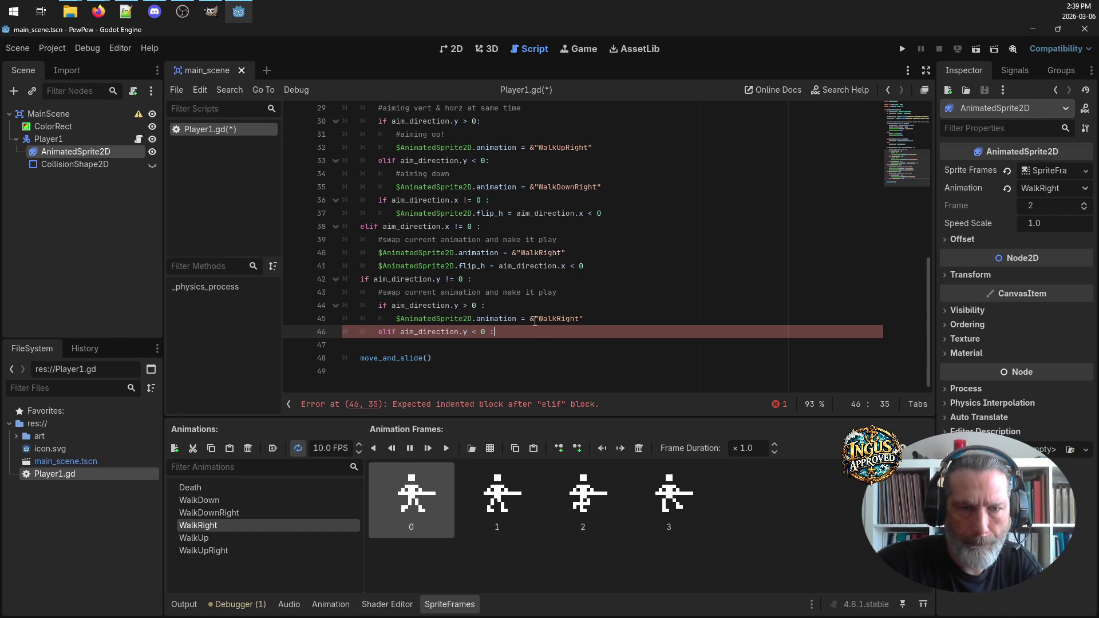
Select the WalkUpRight/WalkDownRight block on lines 30–35 to copy over old lines 44–46
{"action": "scroll", "coordinate": [493, 280], "scroll_direction": "up", "scroll_amount": 2}
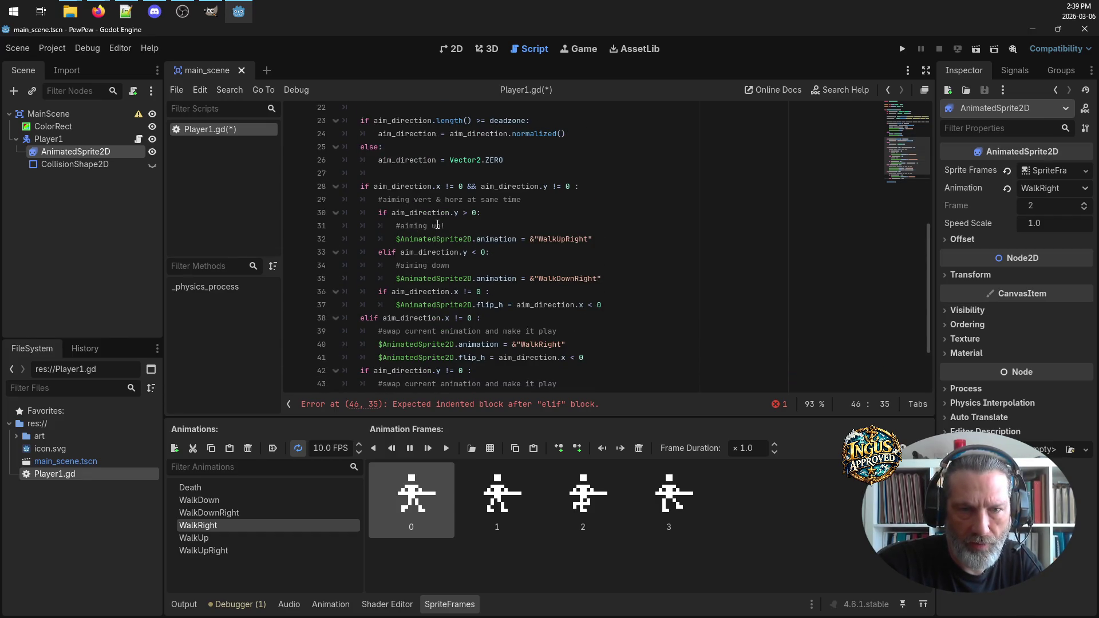
{"action": "mouse_move", "coordinate": [630, 283]}
{"action": "left_mouse_down"}
{"action": "mouse_move", "coordinate": [401, 279]}
{"action": "mouse_move", "coordinate": [301, 217]}
{"action": "left_mouse_up"}
{"action": "key", "text": "ctrl+c"}
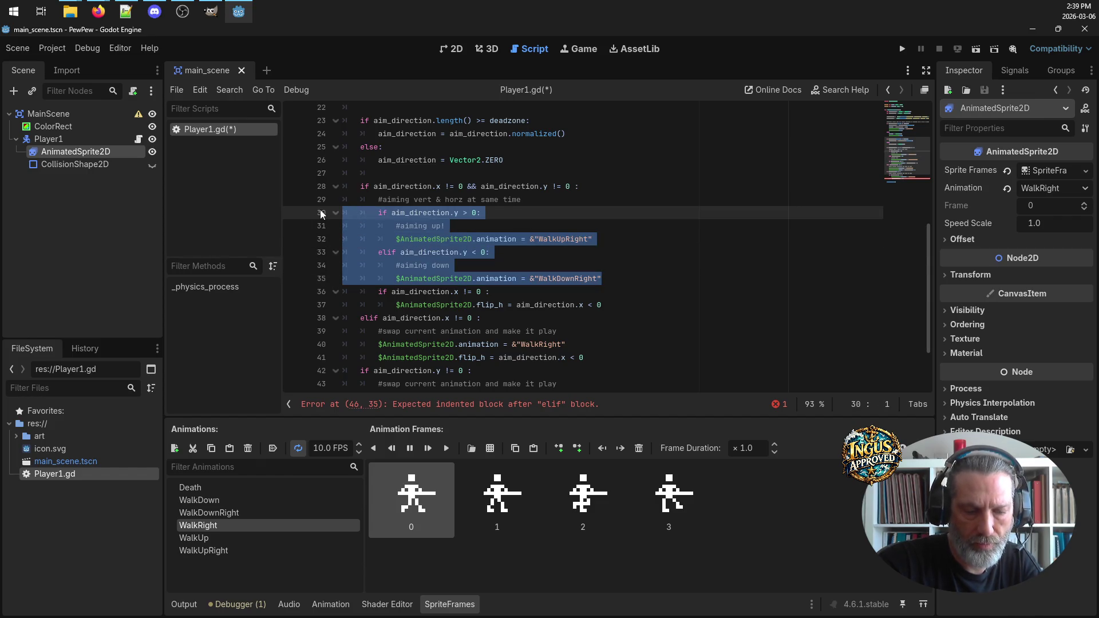
{"action": "scroll", "coordinate": [461, 257], "scroll_direction": "down", "scroll_amount": 2}
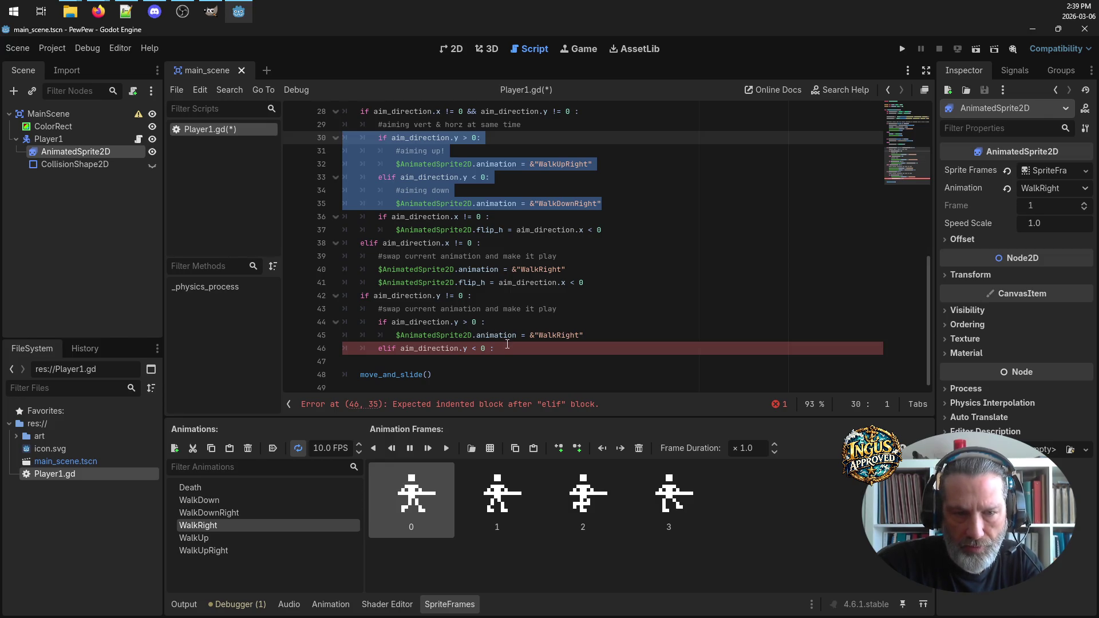
{"action": "mouse_move", "coordinate": [507, 349]}
{"action": "left_mouse_down"}
{"action": "mouse_move", "coordinate": [400, 349]}
{"action": "mouse_move", "coordinate": [271, 327]}
{"action": "left_mouse_up"}
Paste the aim-up/aim-down block over lines 44–46, change it to WalkUp and WalkDown, and save
{"action": "key", "text": "ctrl+v"}
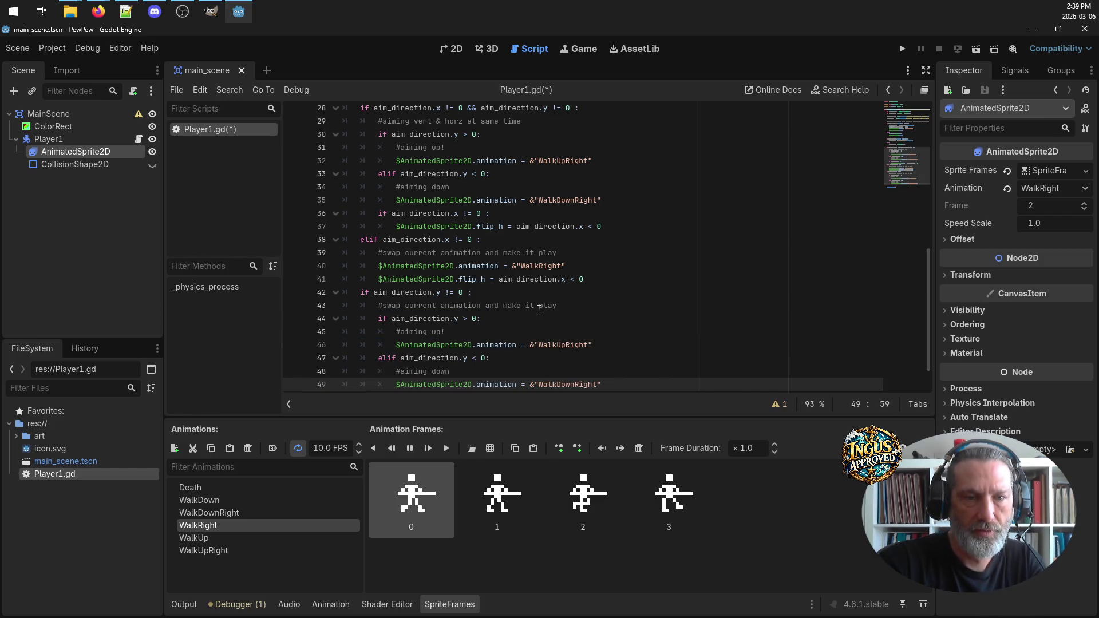
{"action": "scroll", "coordinate": [513, 294], "scroll_direction": "down", "scroll_amount": 1}
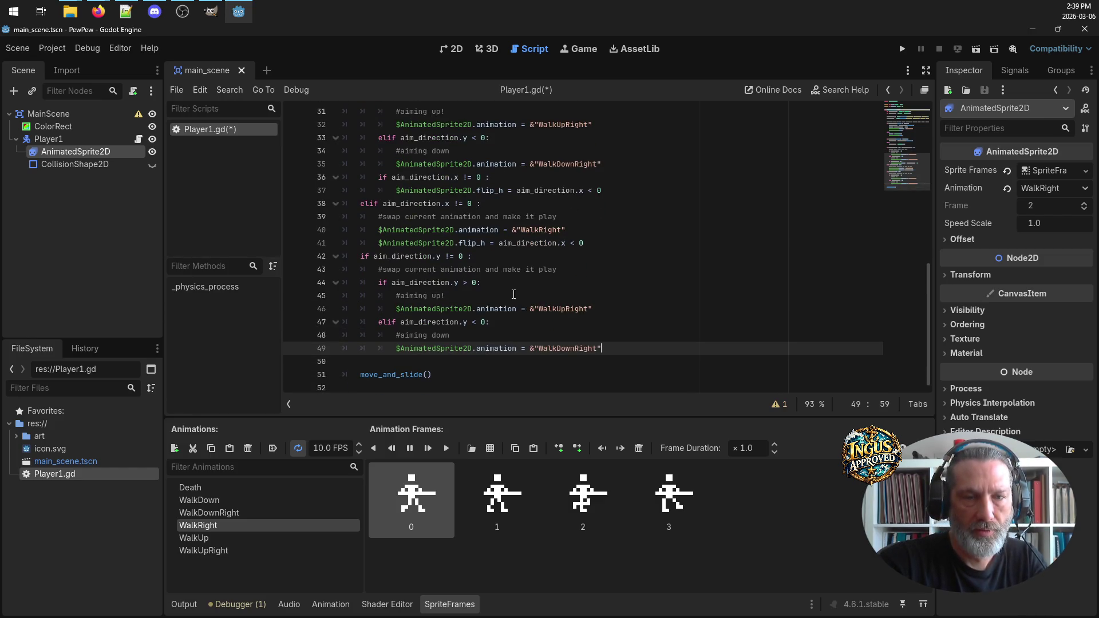
{"action": "left_click", "coordinate": [591, 308]}
{"action": "key", "text": "BackSpace"}
{"action": "key", "text": "BackSpace"}
{"action": "key", "text": "BackSpace"}
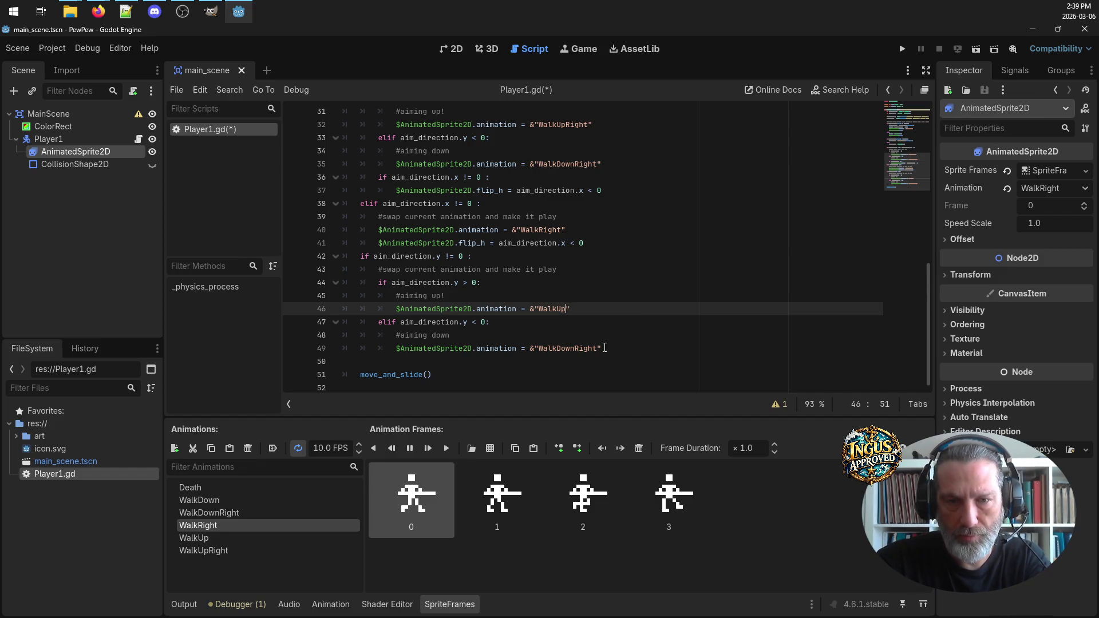
{"action": "left_click", "coordinate": [598, 348]}
{"action": "key", "text": "BackSpace"}
{"action": "key", "text": "BackSpace"}
{"action": "key", "text": "BackSpace"}
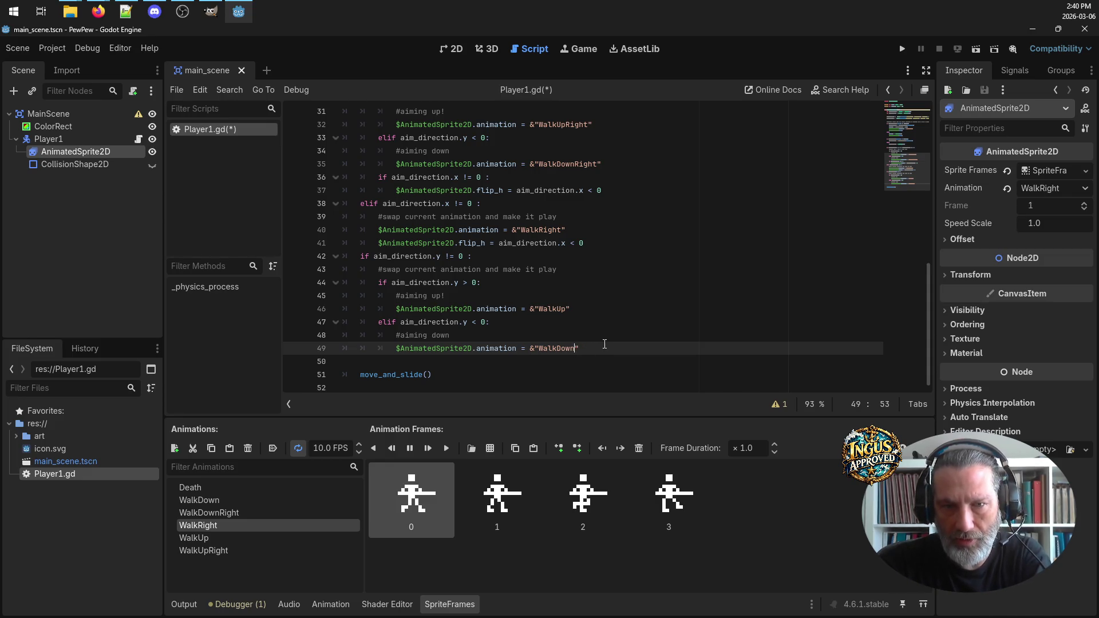
{"action": "key", "text": "ctrl+s"}
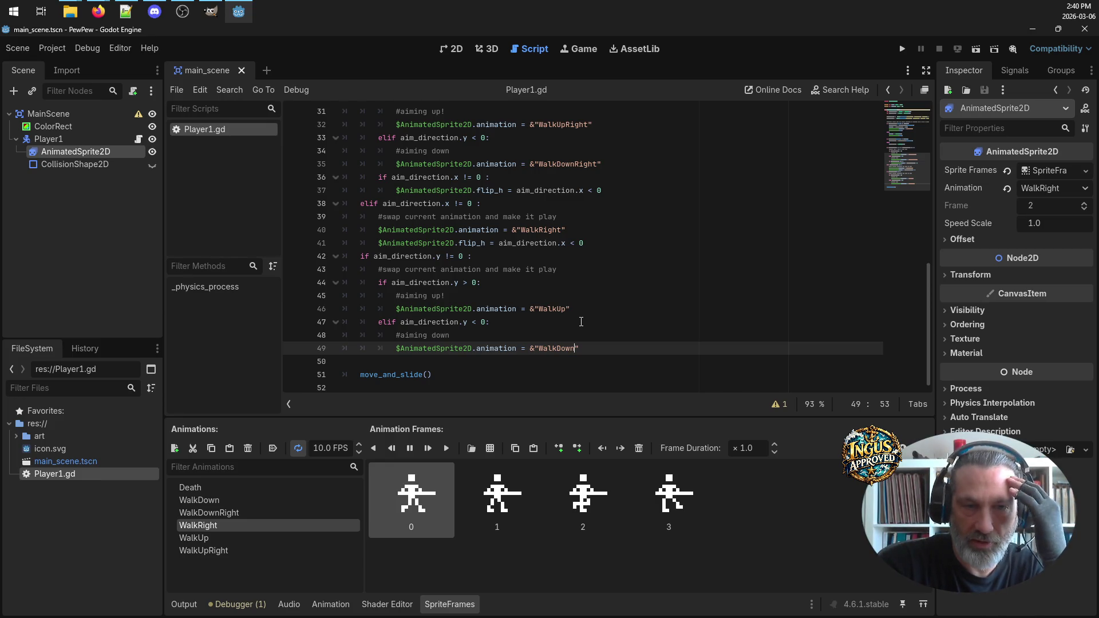
{"action": "scroll", "coordinate": [584, 289], "scroll_direction": "up", "scroll_amount": 2}
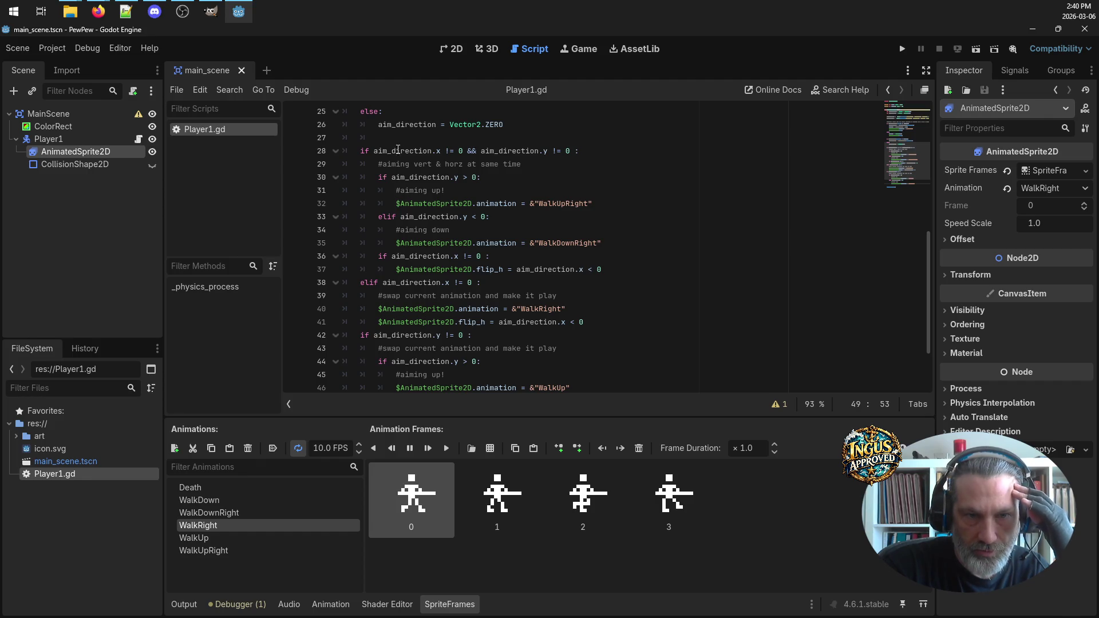
Change the if on line 42 to elif by typing 'el' before it
{"action": "left_click", "coordinate": [365, 335]}
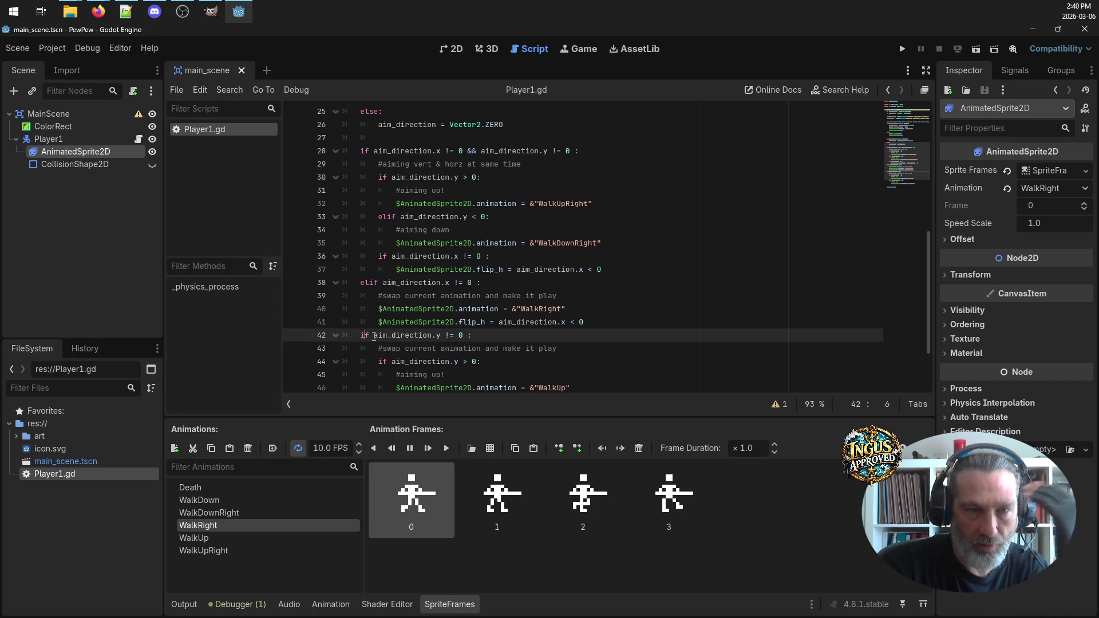
{"action": "type", "text": "el"}
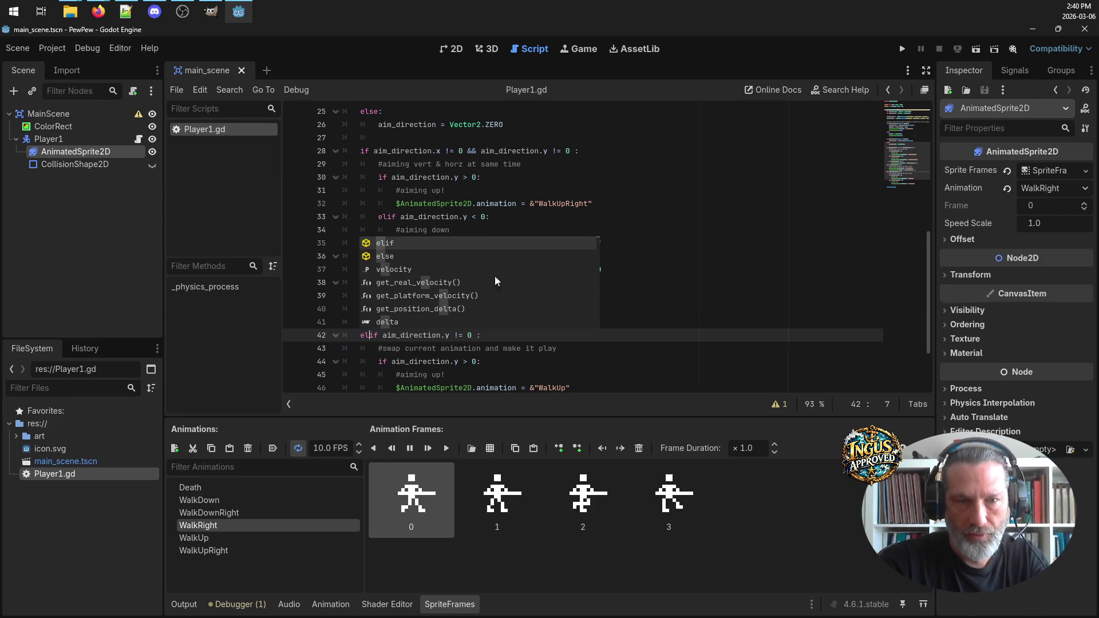
{"action": "left_click", "coordinate": [700, 261]}
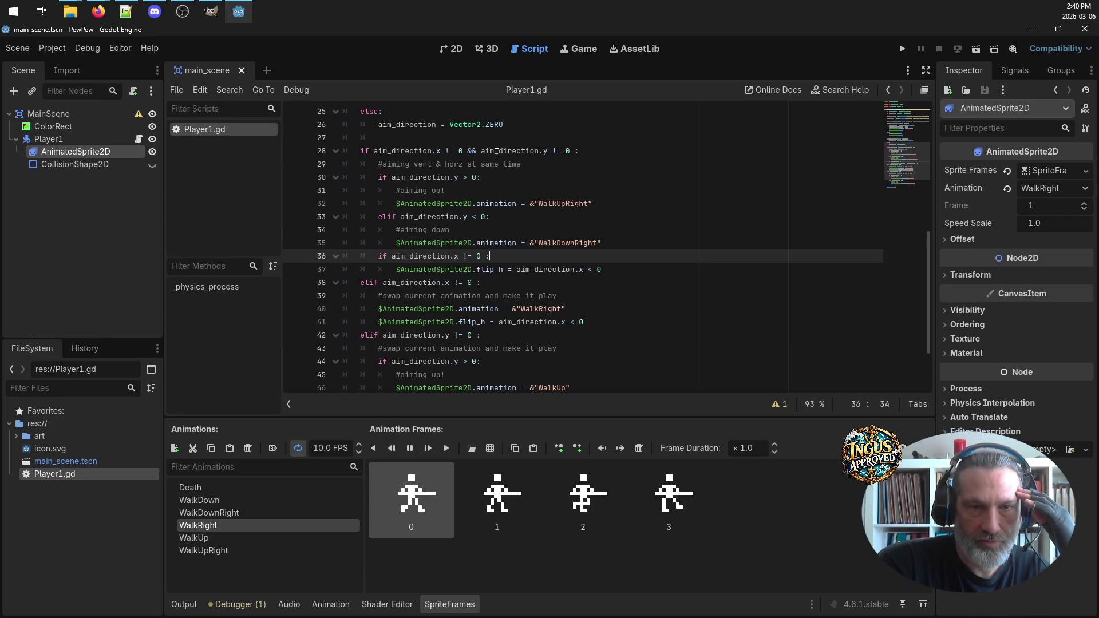
{"action": "scroll", "coordinate": [526, 293], "scroll_direction": "down", "scroll_amount": 2}
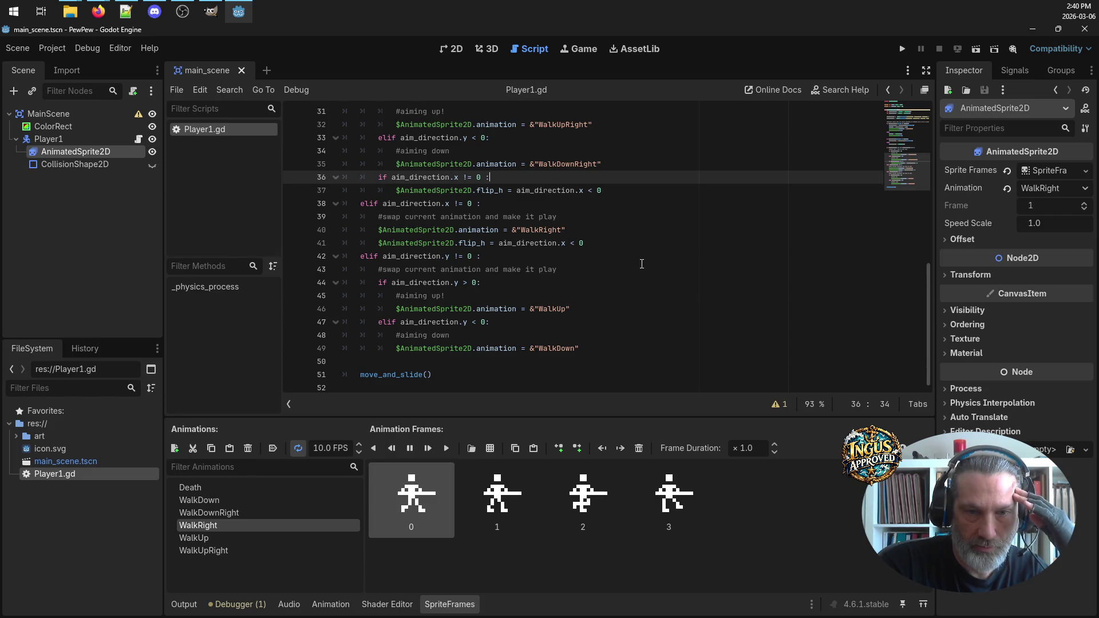
{"action": "scroll", "coordinate": [648, 261], "scroll_direction": "up", "scroll_amount": 4}
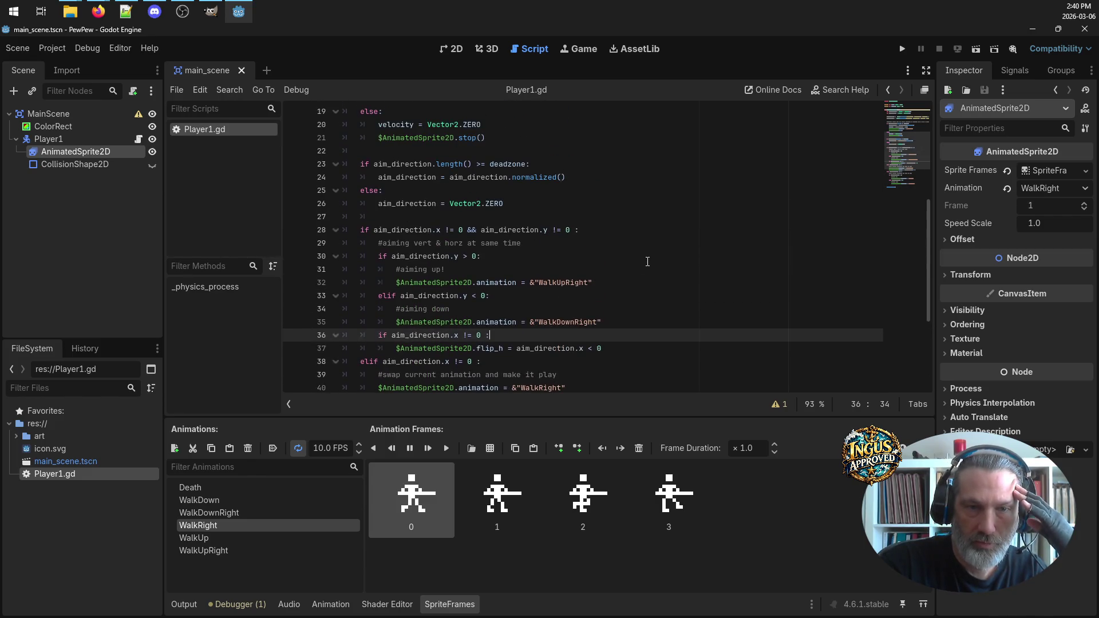
{"action": "scroll", "coordinate": [647, 262], "scroll_direction": "up", "scroll_amount": 3}
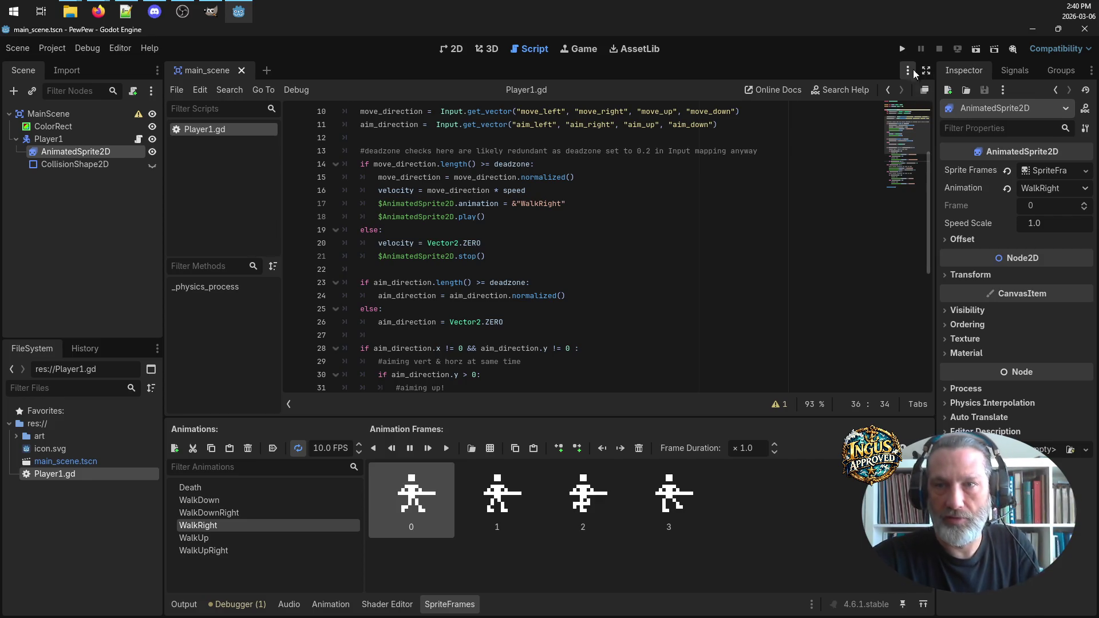
Run the project to test aiming in PewPew, then return to the Godot editor
{"action": "left_click", "coordinate": [902, 49]}
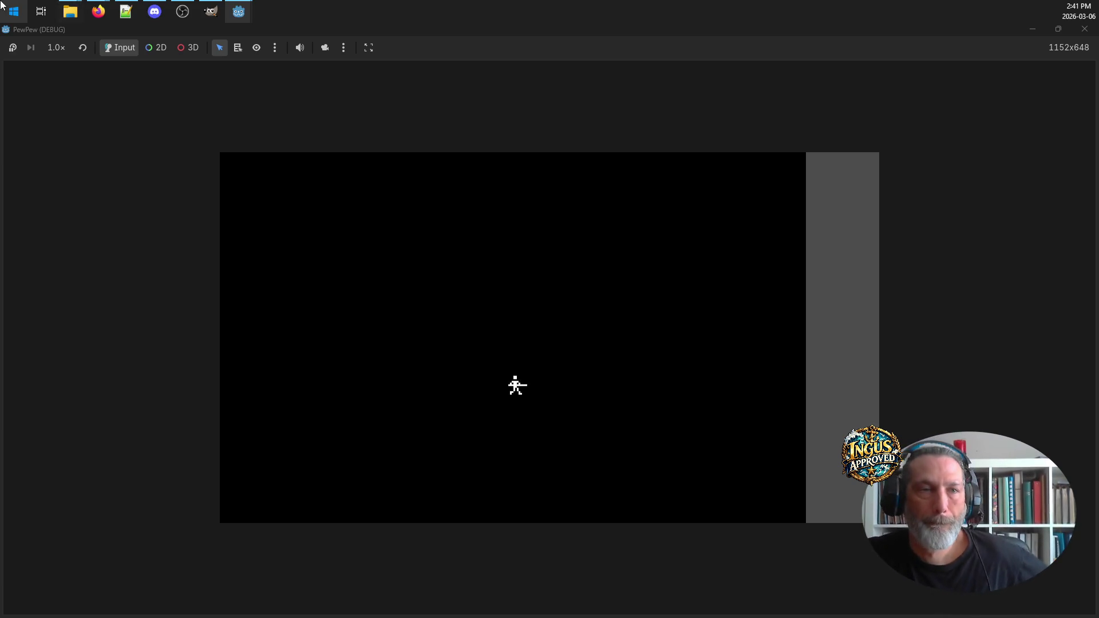
{"action": "mouse_move", "coordinate": [251, 12]}
{"action": "left_click", "coordinate": [175, 69]}
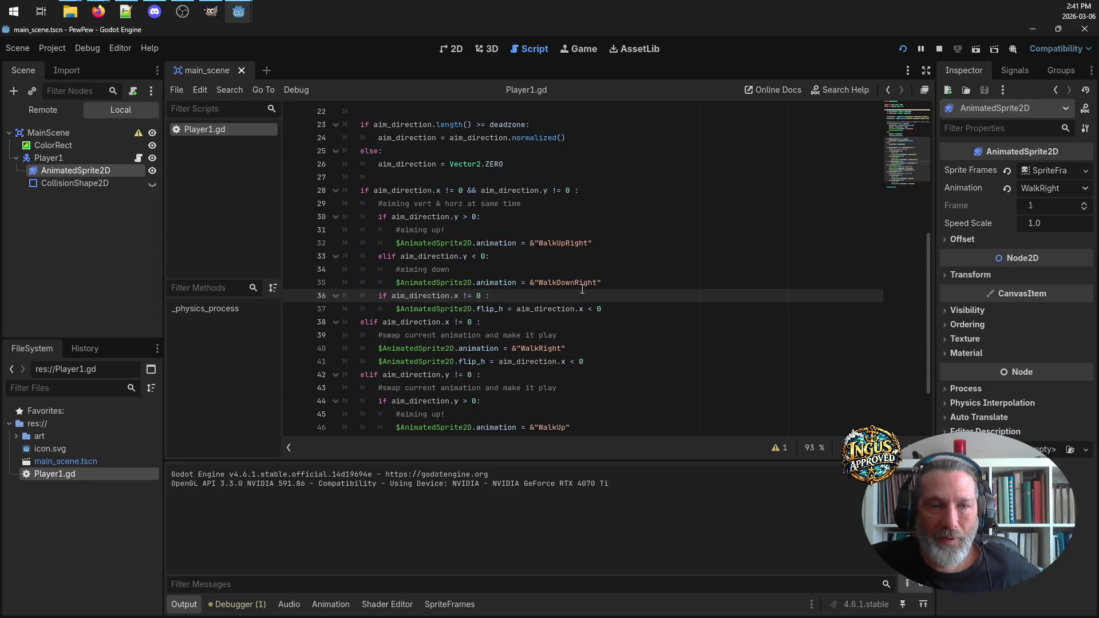
Comment out the $AnimatedSprite2D WalkRight line 17 with '#' and save Player1.gd
{"action": "scroll", "coordinate": [592, 243], "scroll_direction": "up", "scroll_amount": 2}
{"action": "scroll", "coordinate": [592, 244], "scroll_direction": "up", "scroll_amount": 1}
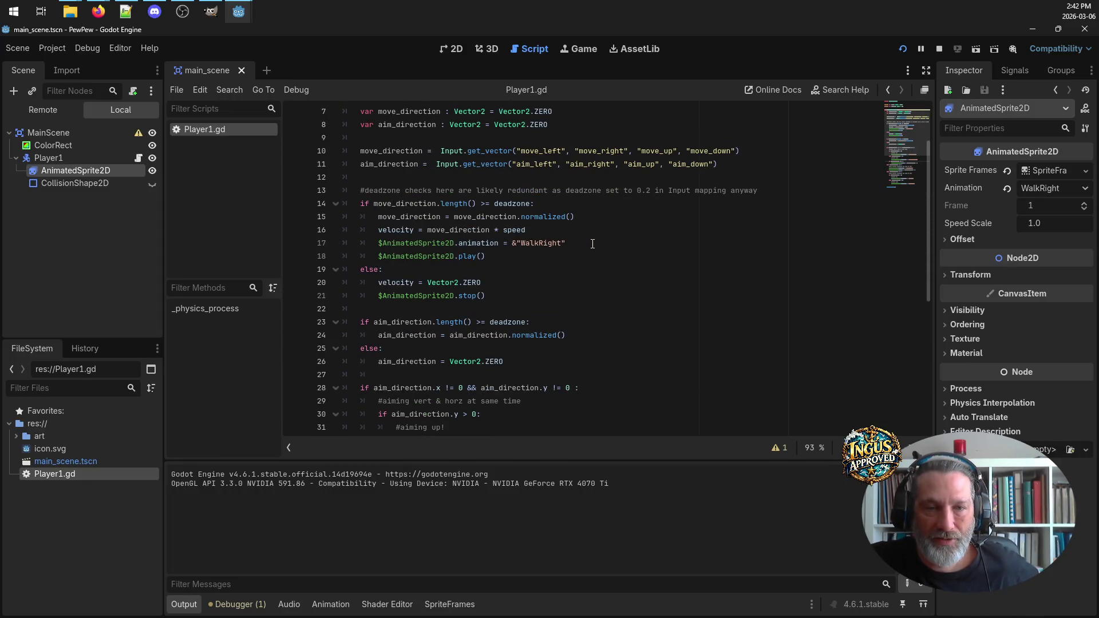
{"action": "left_click", "coordinate": [378, 243]}
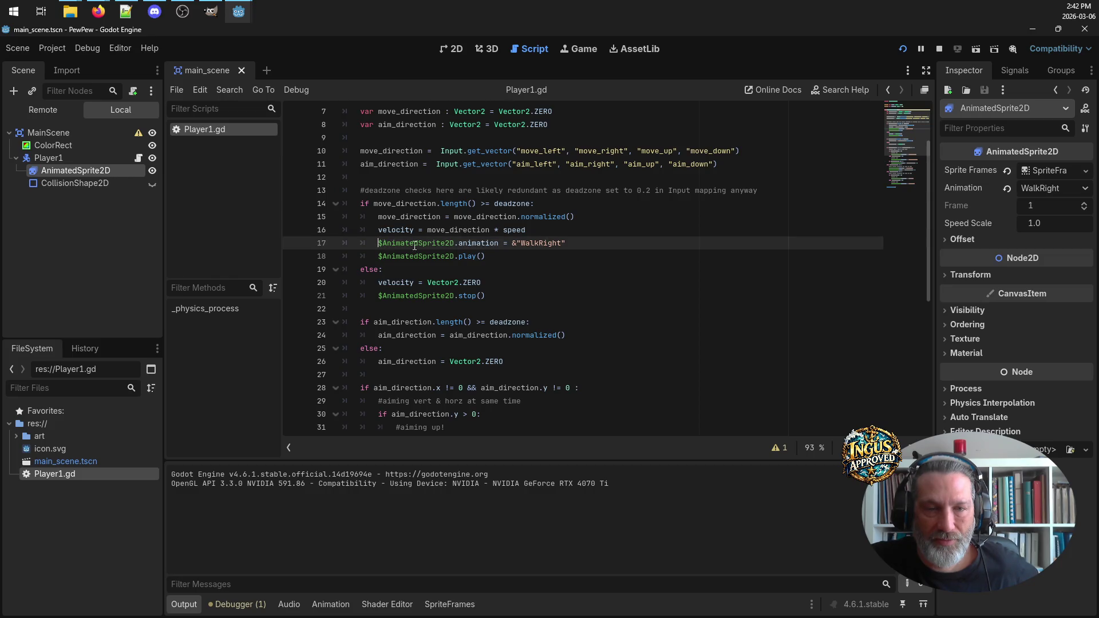
{"action": "scroll", "coordinate": [615, 238], "scroll_direction": "down", "scroll_amount": 7}
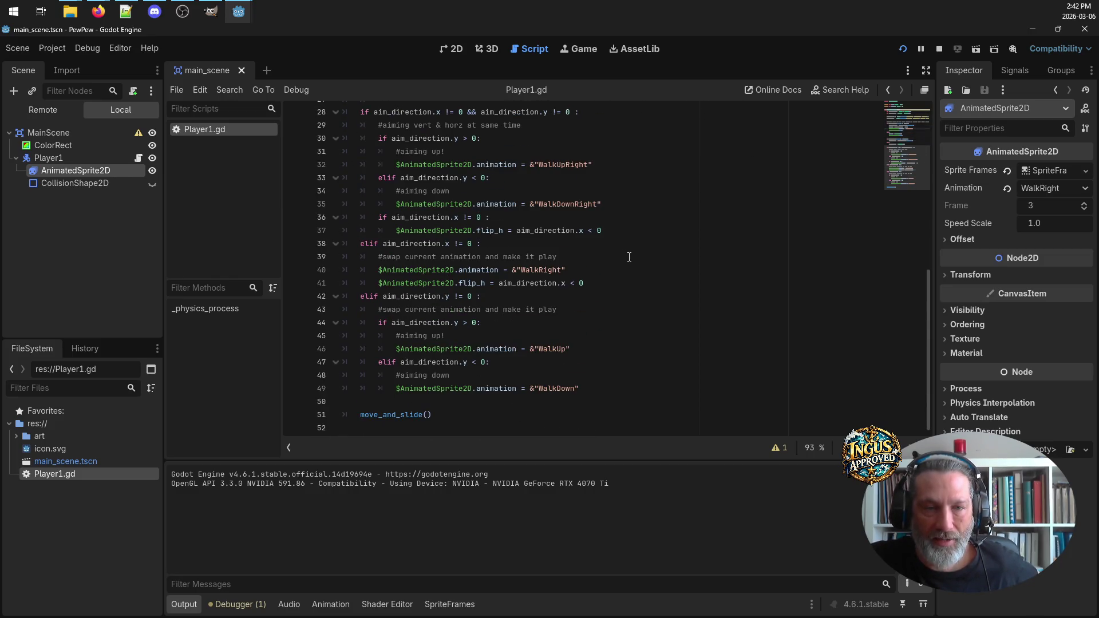
{"action": "left_click", "coordinate": [410, 245]}
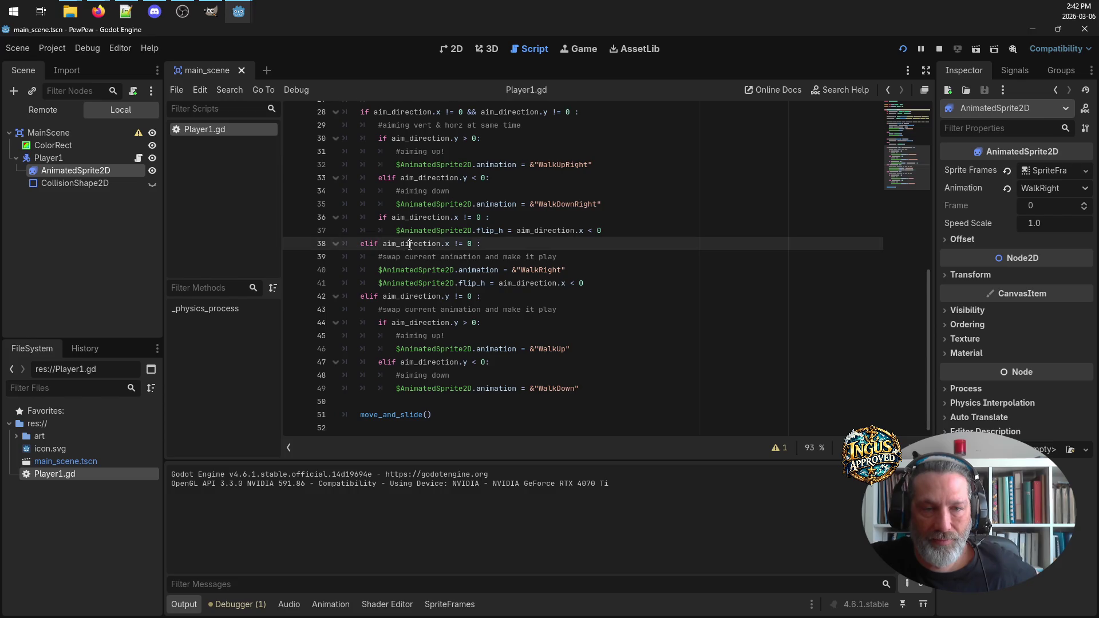
{"action": "scroll", "coordinate": [555, 270], "scroll_direction": "up", "scroll_amount": 6}
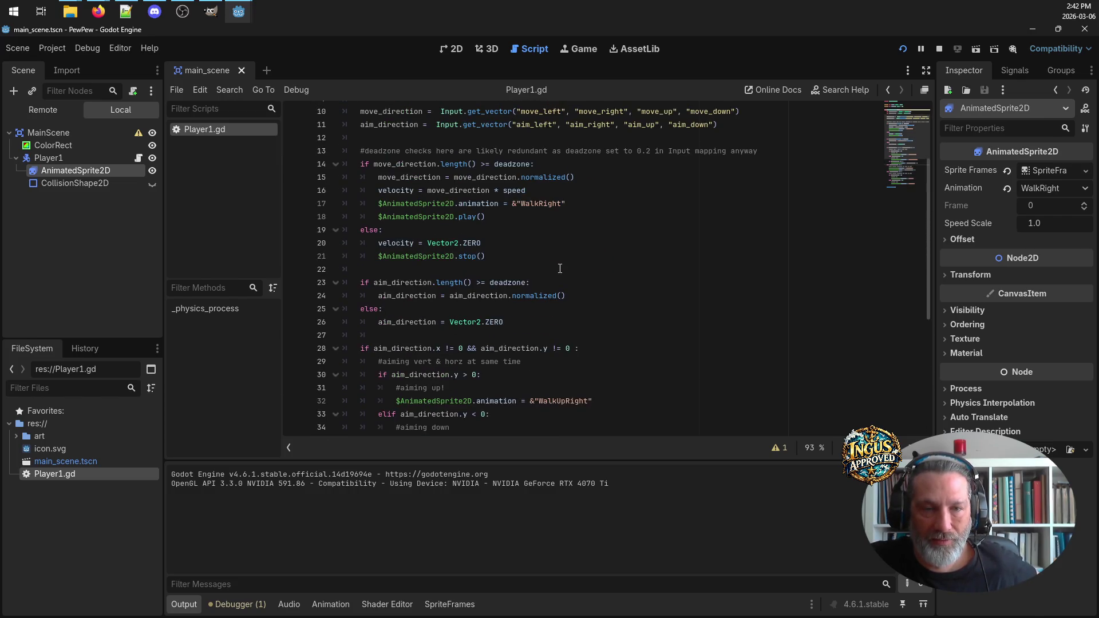
{"action": "left_click", "coordinate": [370, 204]}
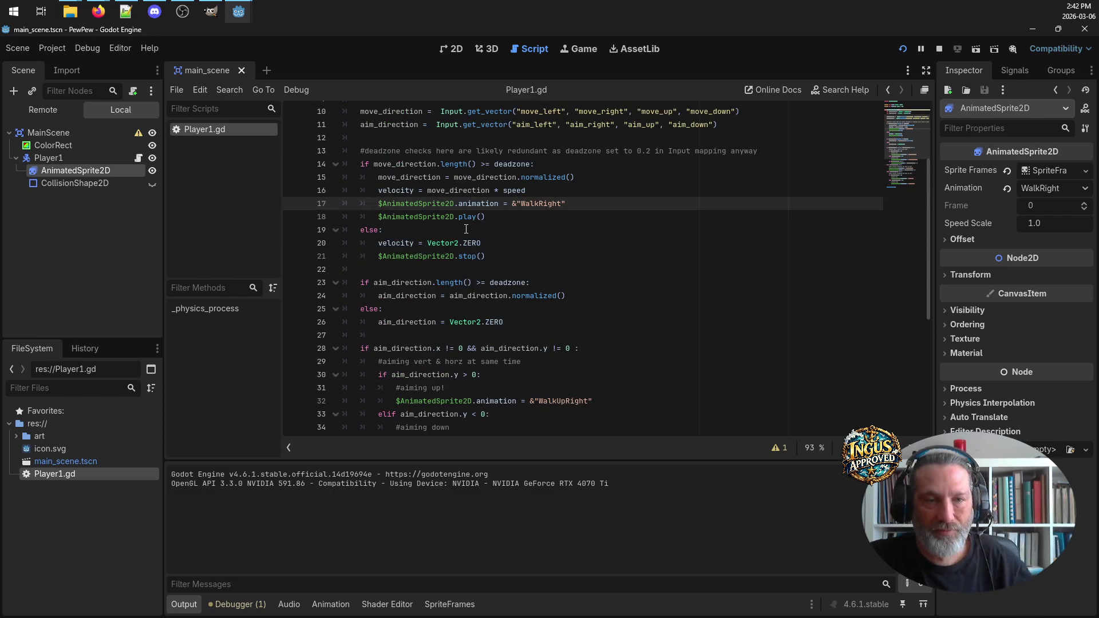
{"action": "type", "text": "#"}
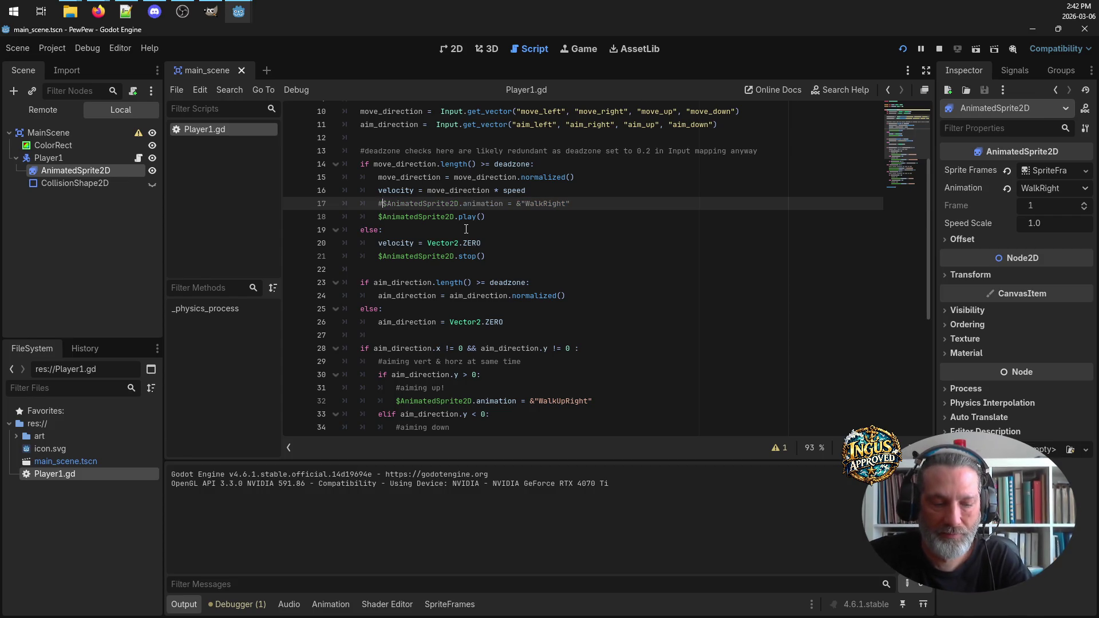
{"action": "key", "text": "ctrl+s"}
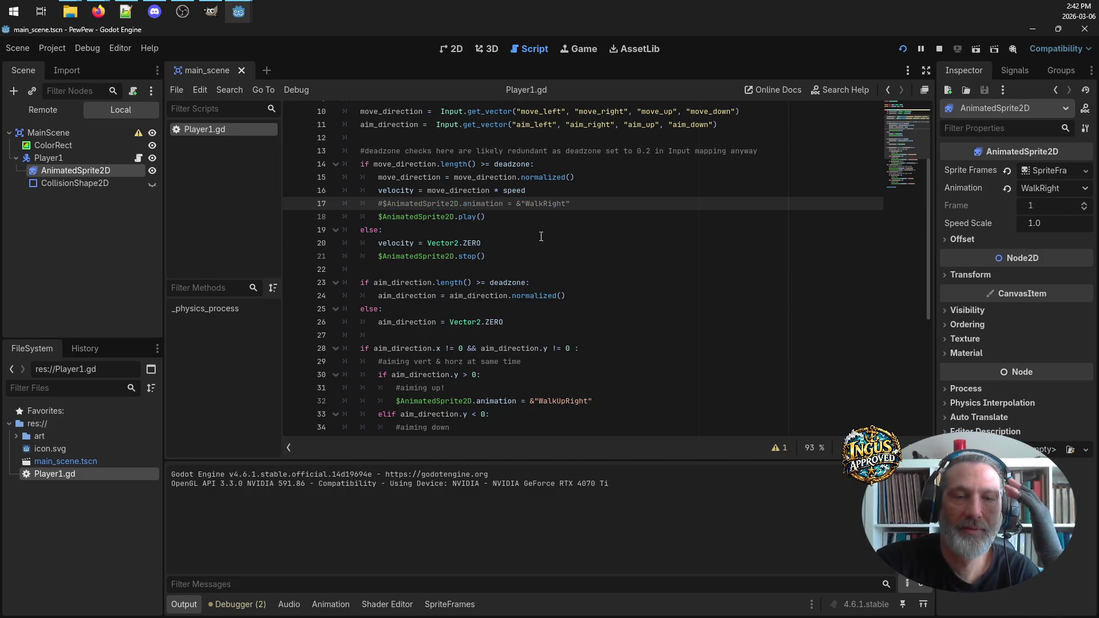
{"action": "scroll", "coordinate": [589, 241], "scroll_direction": "down", "scroll_amount": 3}
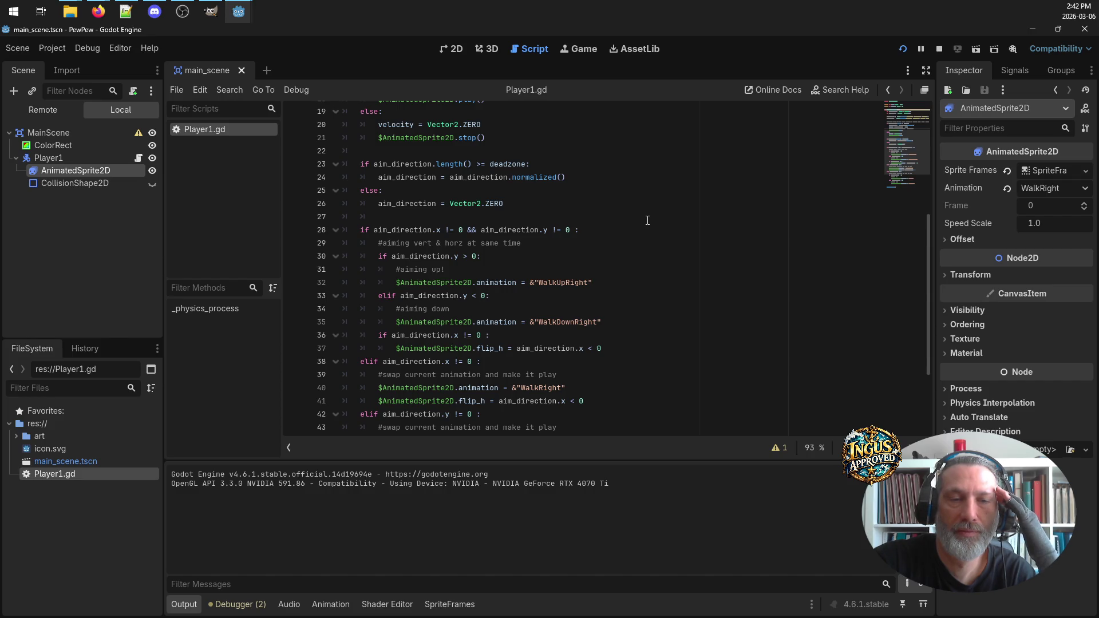
{"action": "scroll", "coordinate": [647, 220], "scroll_direction": "down", "scroll_amount": 2}
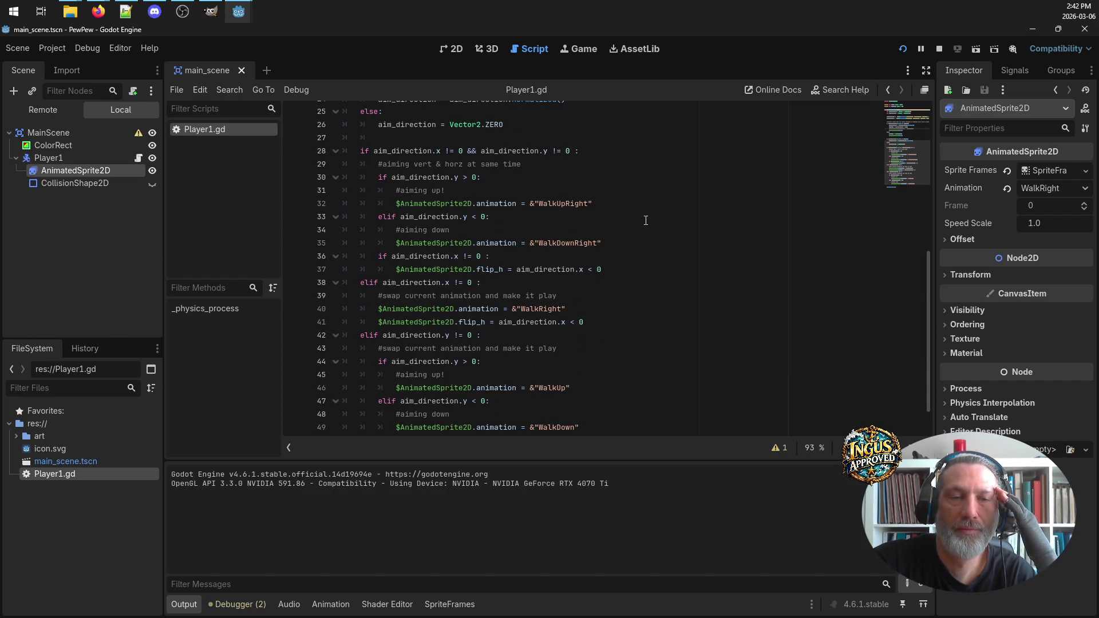
{"action": "scroll", "coordinate": [645, 221], "scroll_direction": "down", "scroll_amount": 1}
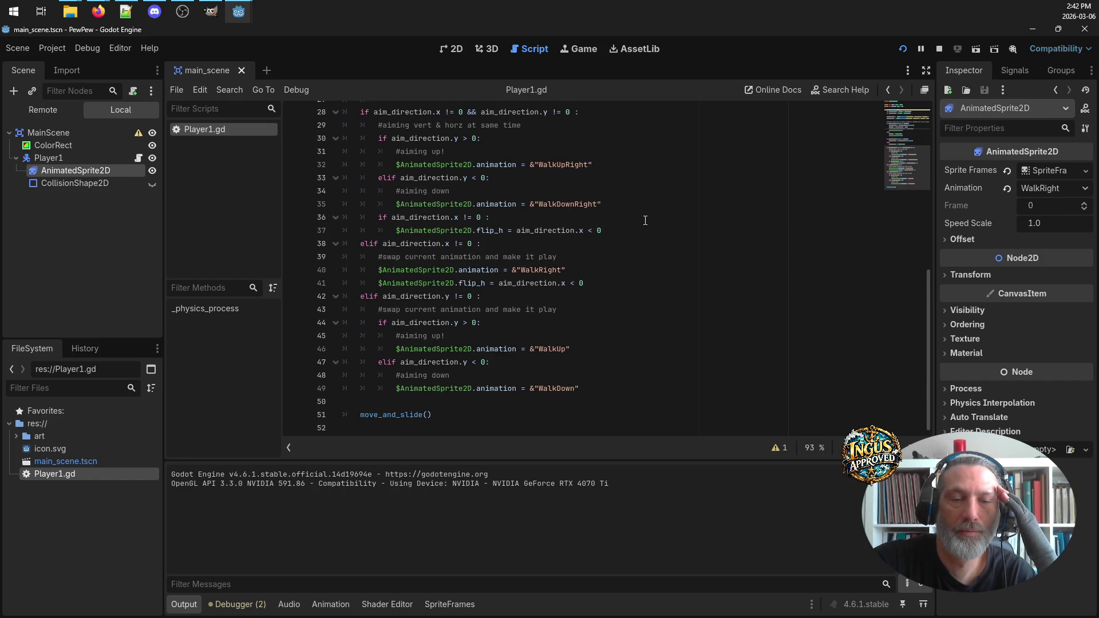
{"action": "scroll", "coordinate": [645, 221], "scroll_direction": "up", "scroll_amount": 4}
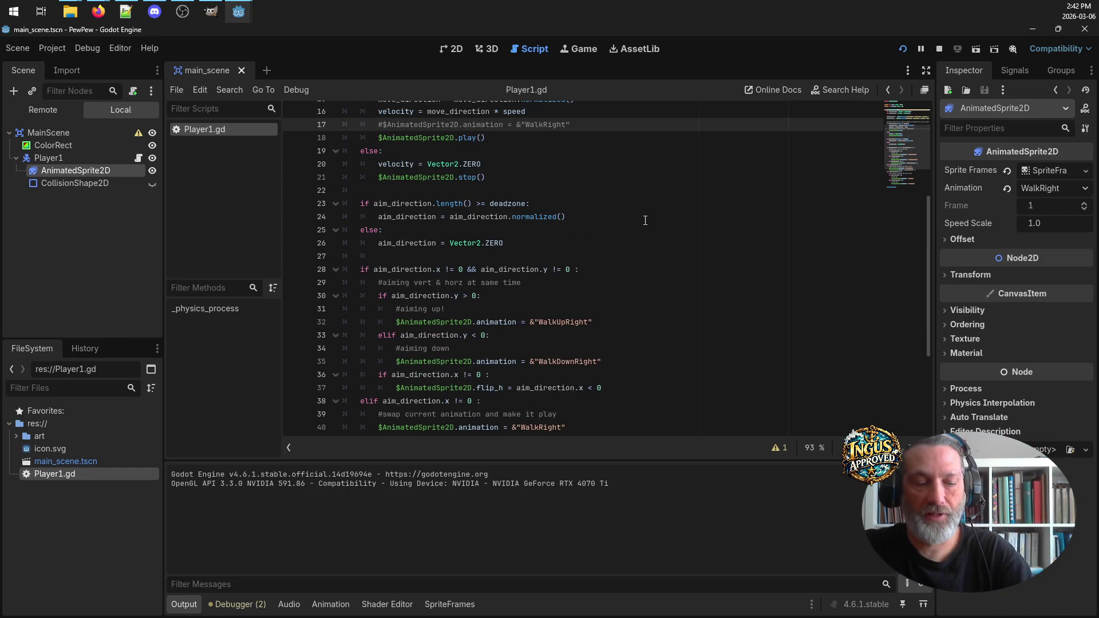
Stop the running PewPew game and launch it again with Run Project
{"action": "left_click", "coordinate": [902, 50]}
{"action": "left_click", "coordinate": [938, 49]}
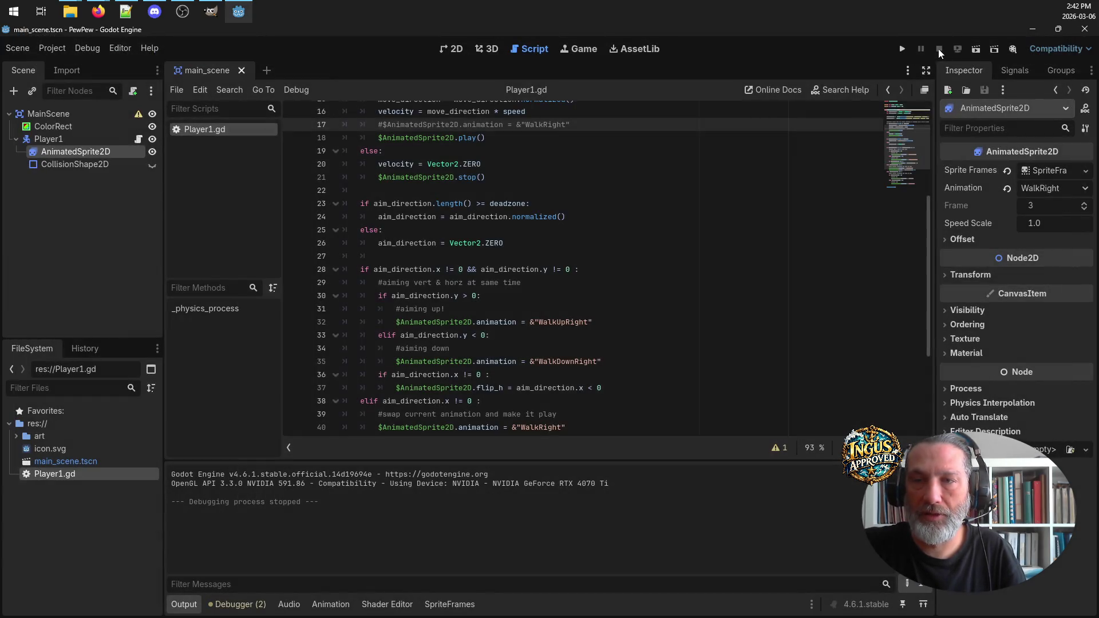
{"action": "left_click", "coordinate": [902, 50]}
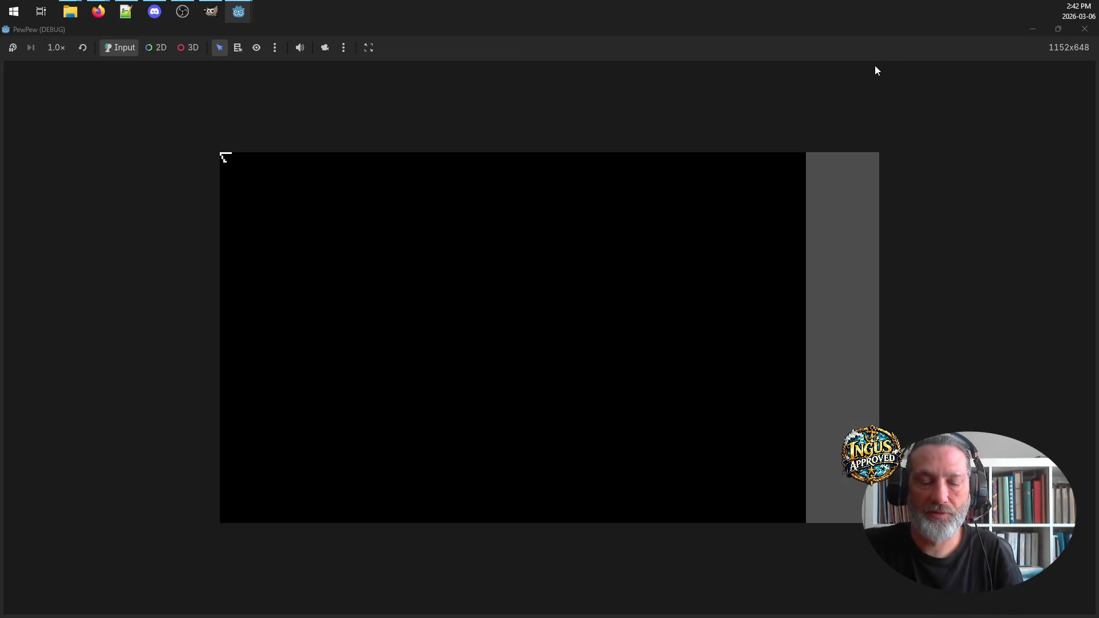
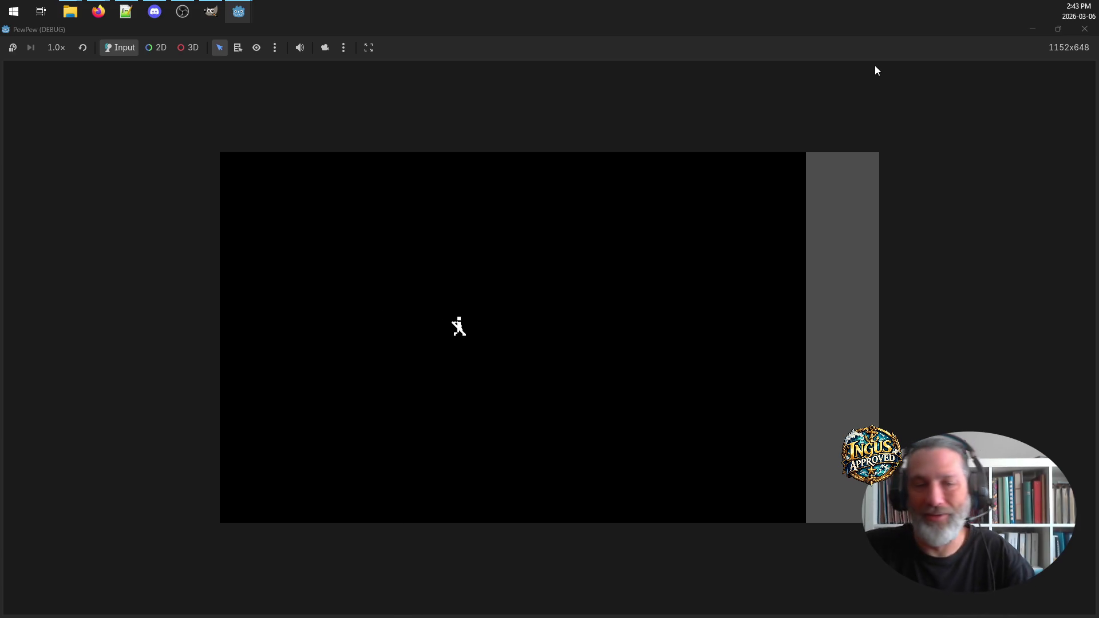
Close the running PewPew game and narrow the scene and properties docks to widen the code area
{"action": "left_click", "coordinate": [1085, 29]}
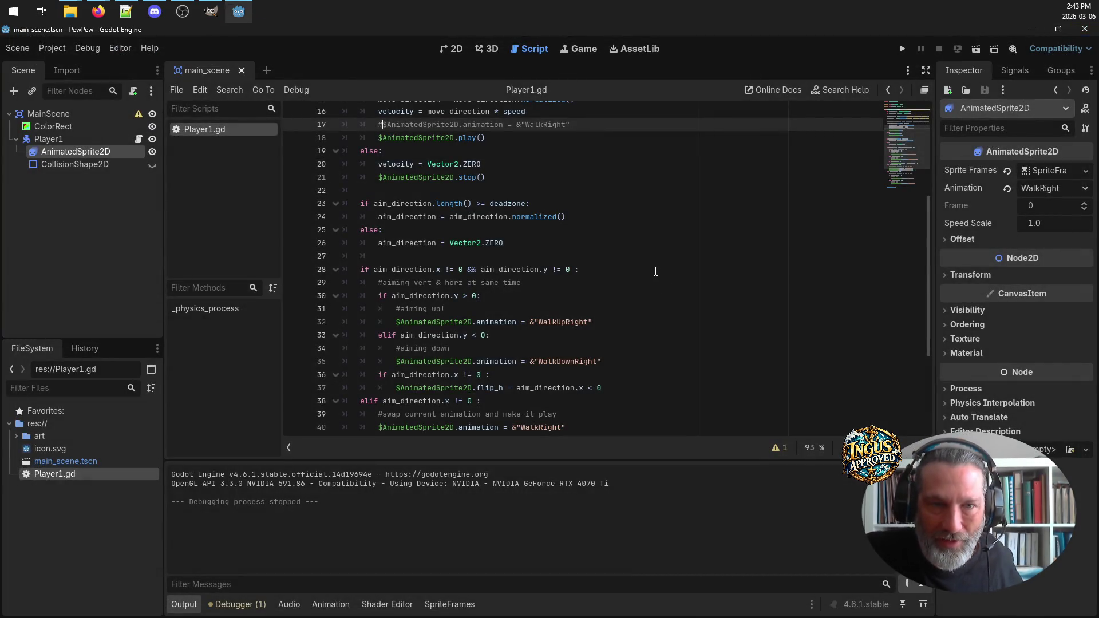
{"action": "scroll", "coordinate": [585, 264], "scroll_direction": "up", "scroll_amount": 2}
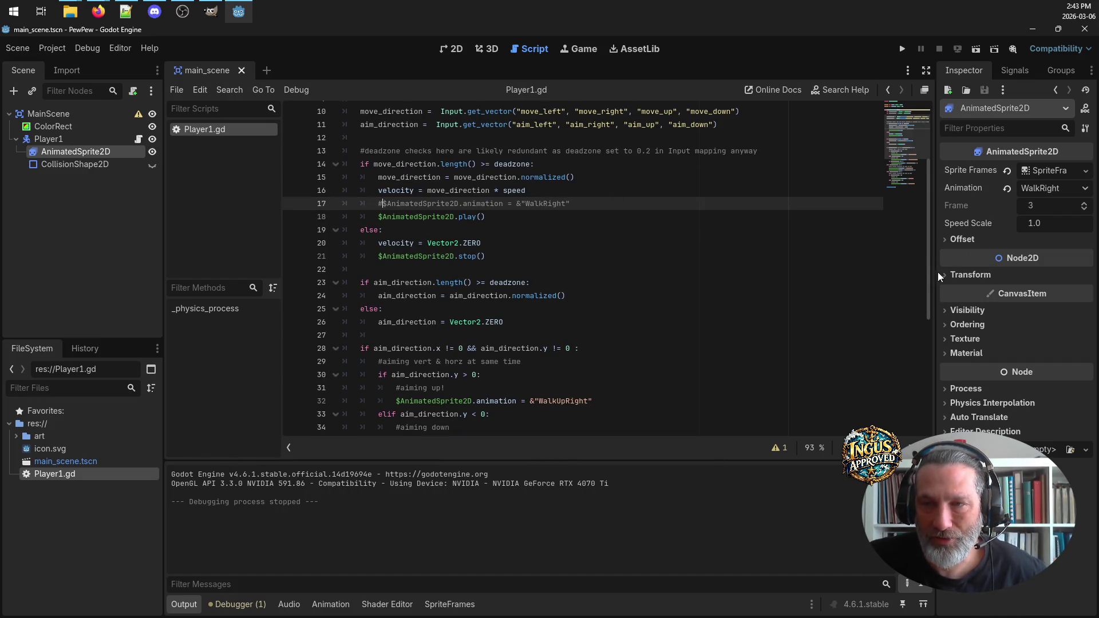
{"action": "left_click_drag", "start_coordinate": [934, 271], "coordinate": [950, 270]}
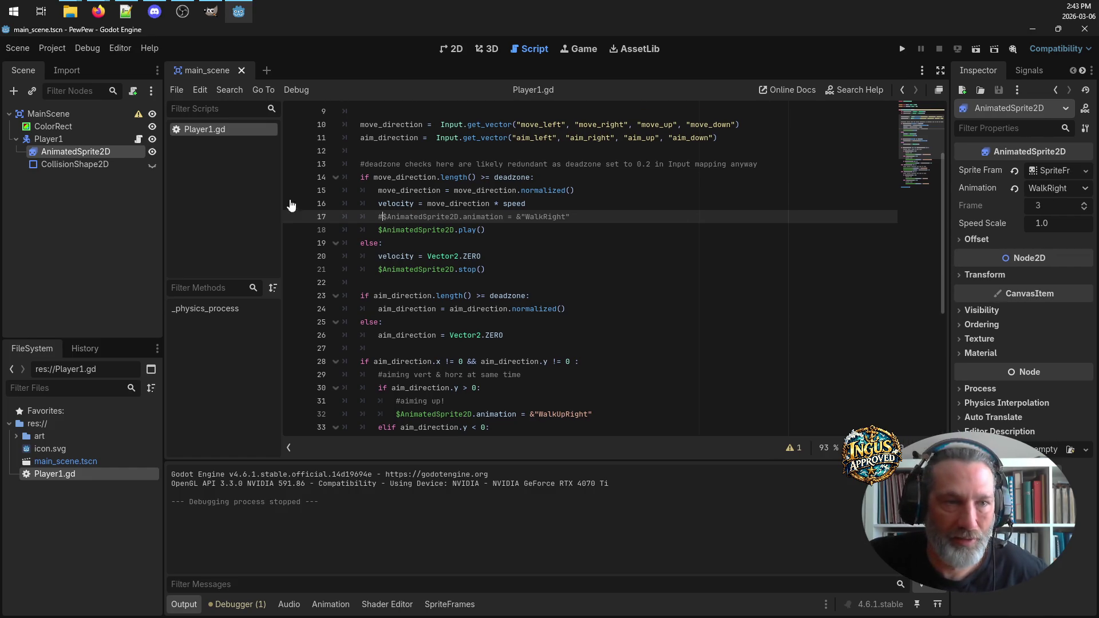
{"action": "left_click_drag", "start_coordinate": [163, 198], "coordinate": [115, 208]}
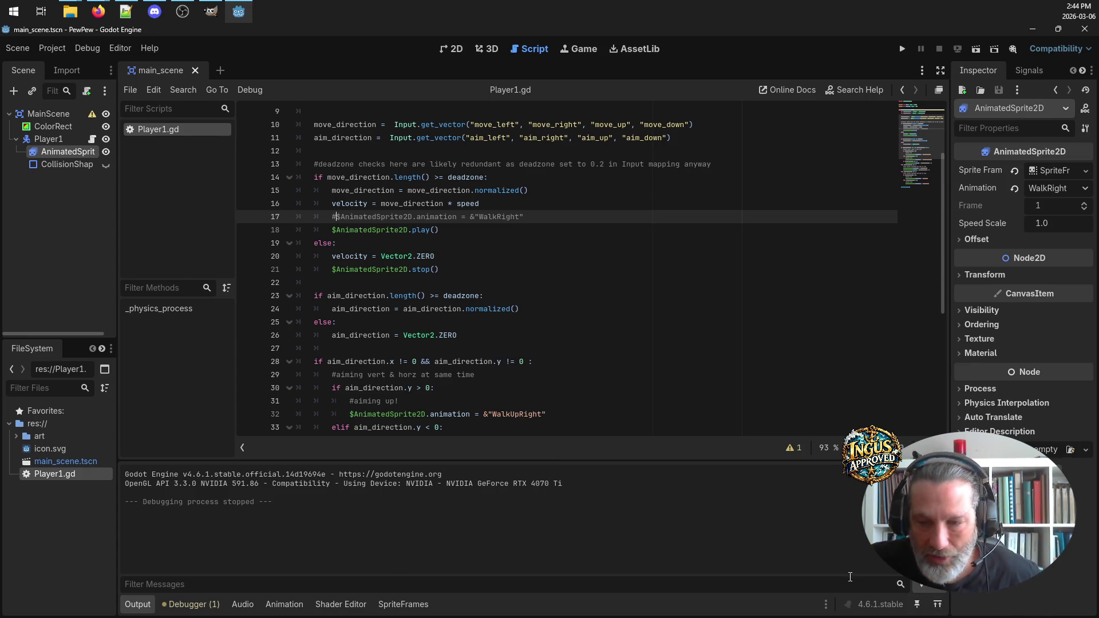
Pin the bottom panel so it stops switching, and hide the script list
{"action": "left_click", "coordinate": [918, 606]}
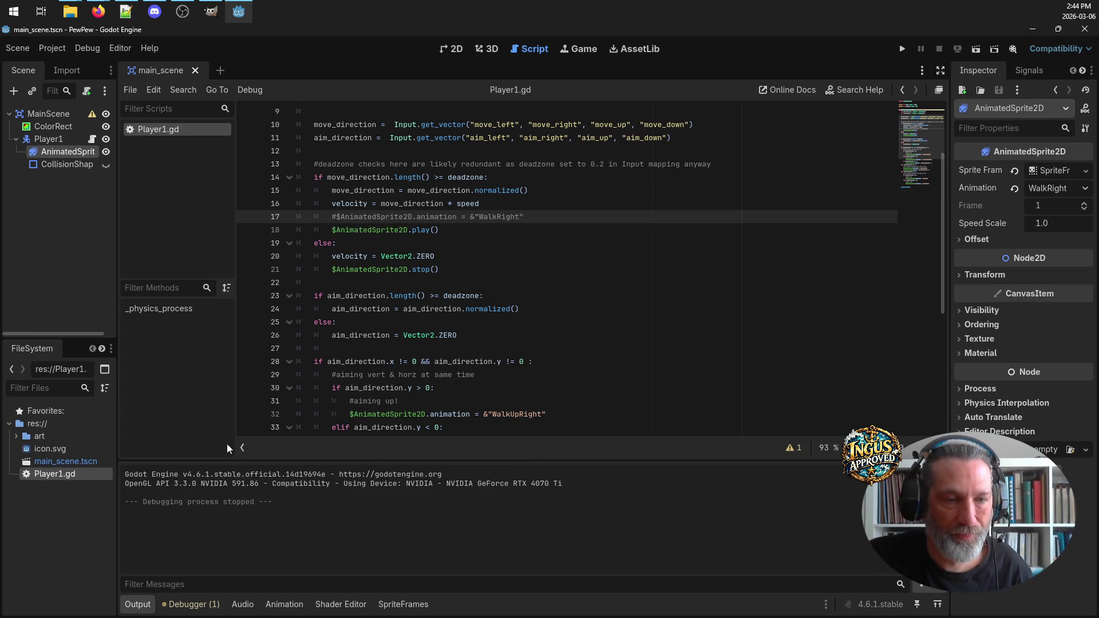
{"action": "left_click", "coordinate": [240, 448]}
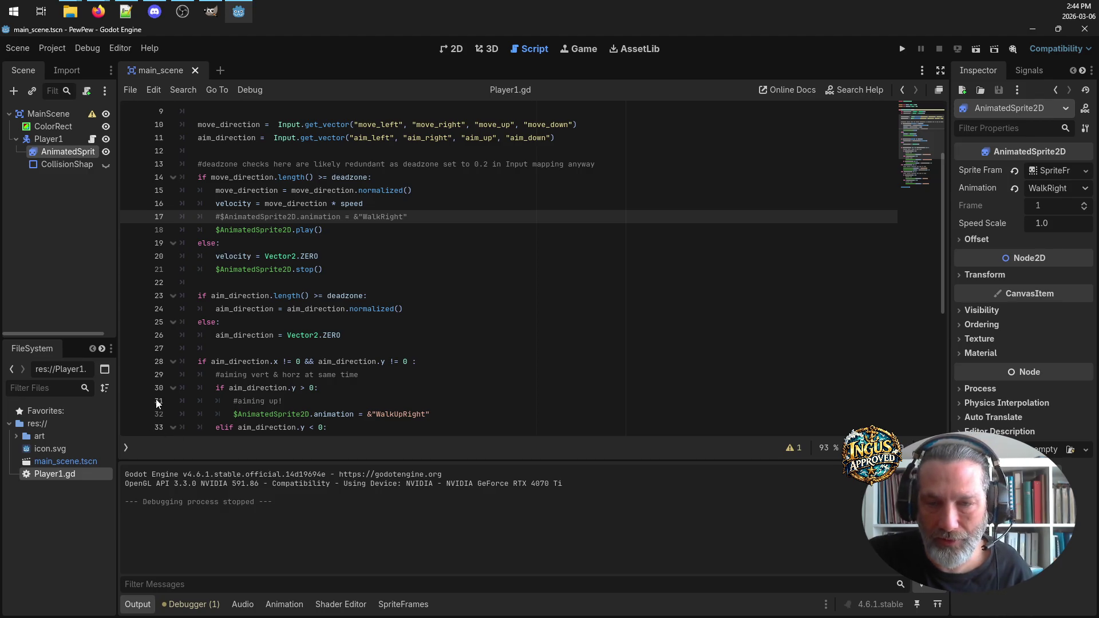
{"action": "left_click", "coordinate": [125, 448]}
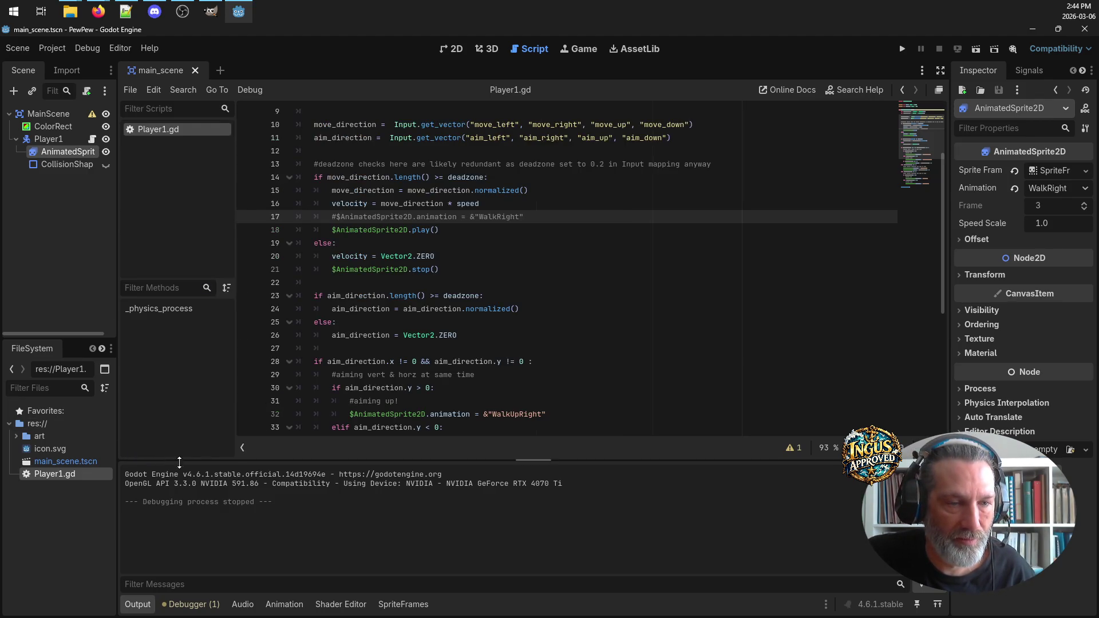
{"action": "left_click", "coordinate": [243, 452]}
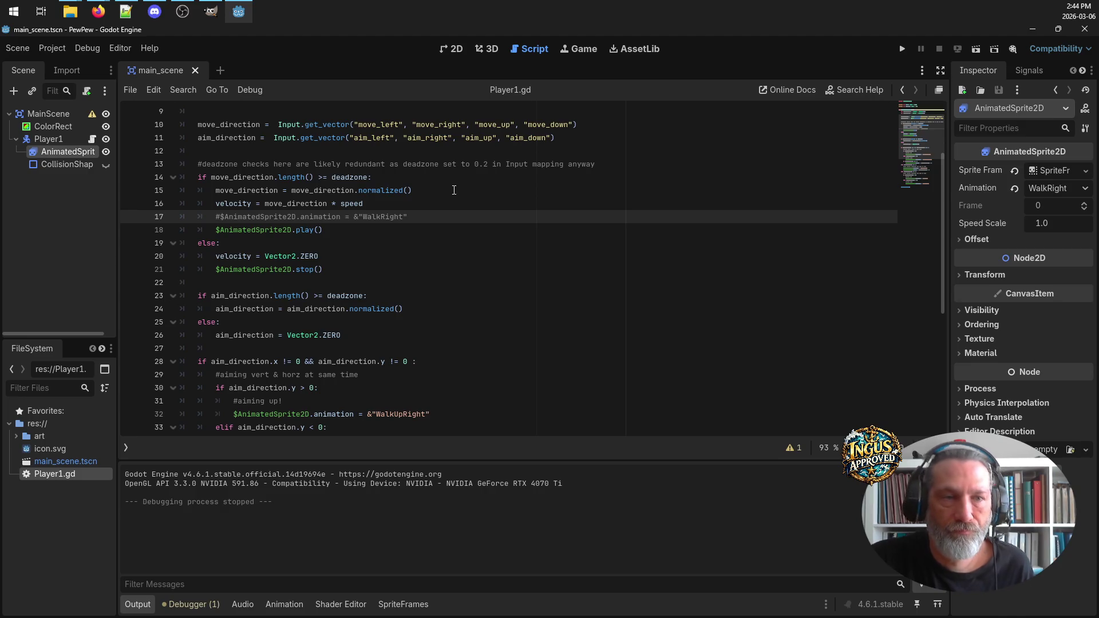
Review the aim_direction animation code around lines 24–33 of Player1.gd
{"action": "scroll", "coordinate": [453, 190], "scroll_direction": "up", "scroll_amount": 2}
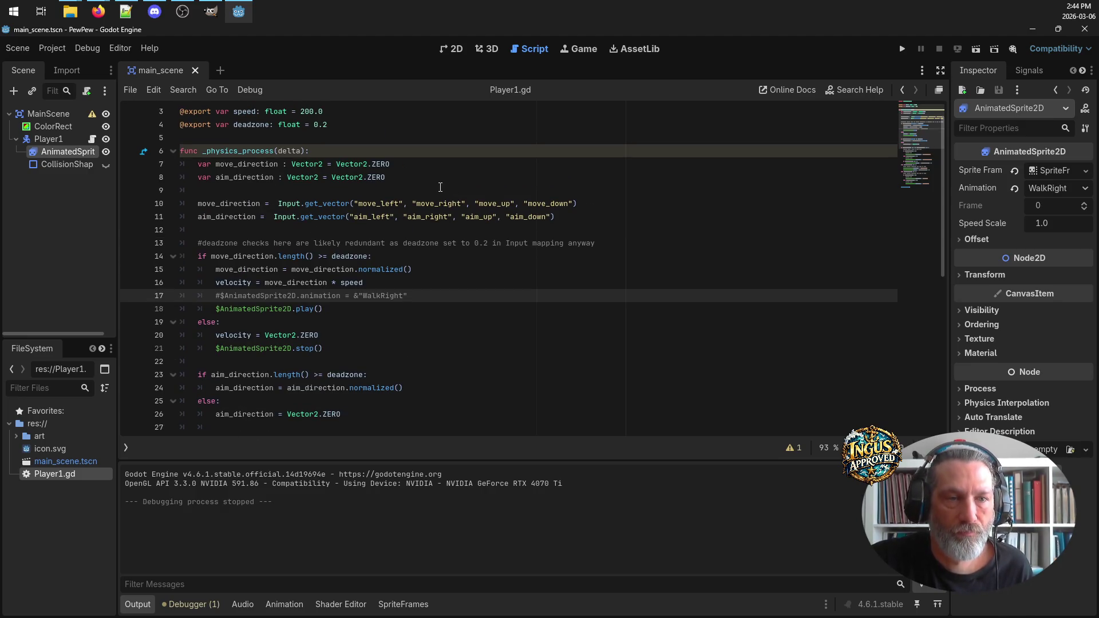
{"action": "scroll", "coordinate": [542, 226], "scroll_direction": "down", "scroll_amount": 2}
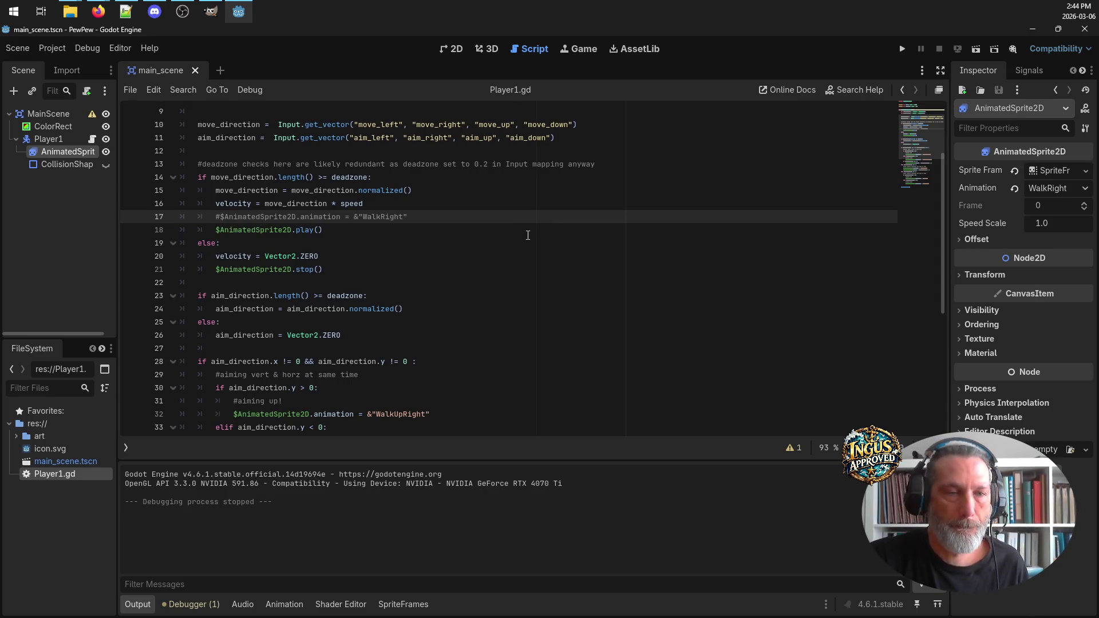
{"action": "scroll", "coordinate": [528, 232], "scroll_direction": "down", "scroll_amount": 3}
{"action": "double_click", "coordinate": [253, 244]}
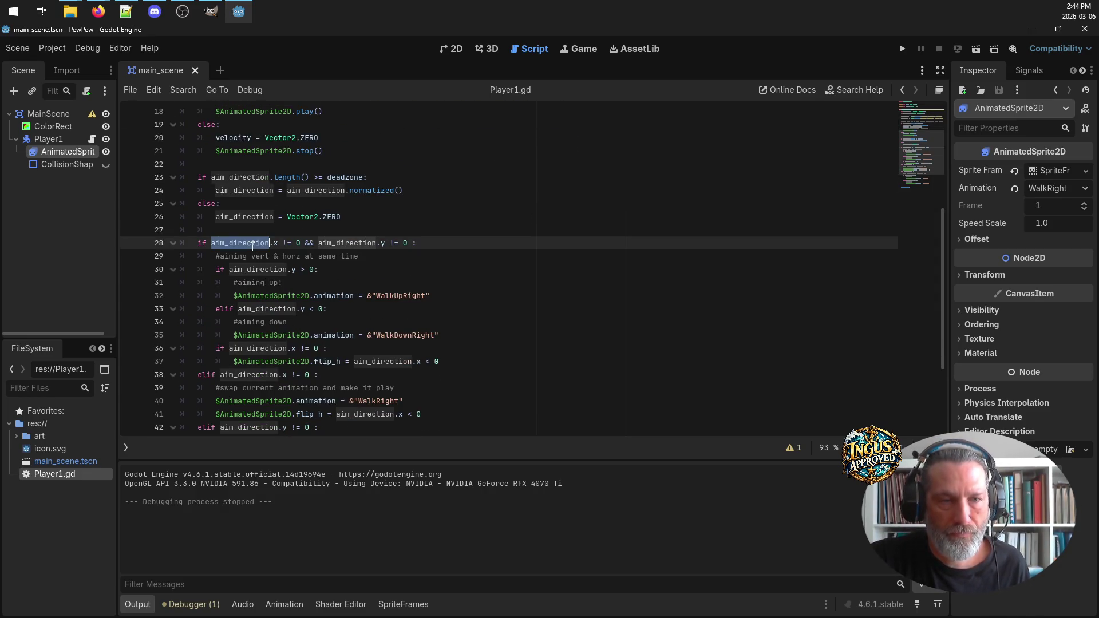
{"action": "left_click", "coordinate": [450, 243]}
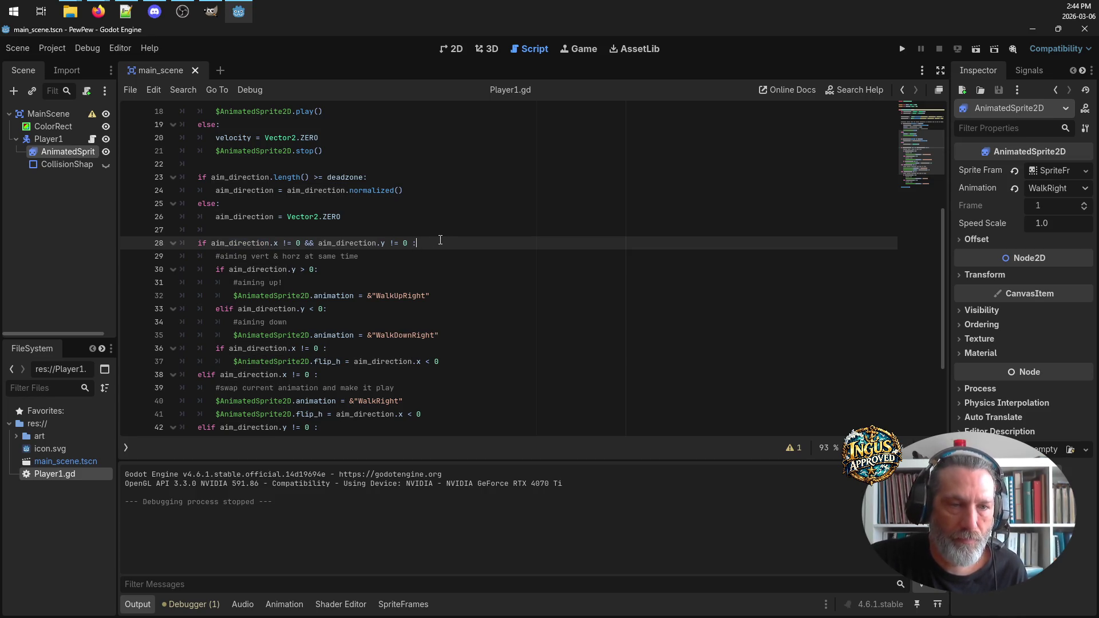
{"action": "left_click", "coordinate": [343, 274]}
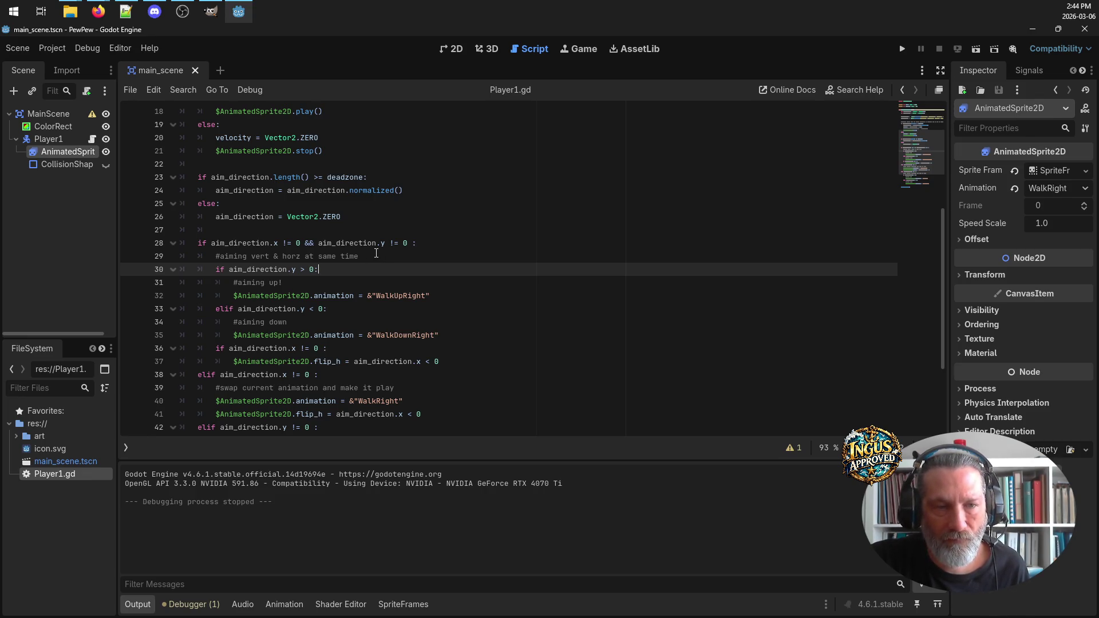
{"action": "left_click", "coordinate": [332, 309]}
{"action": "left_click", "coordinate": [331, 323]}
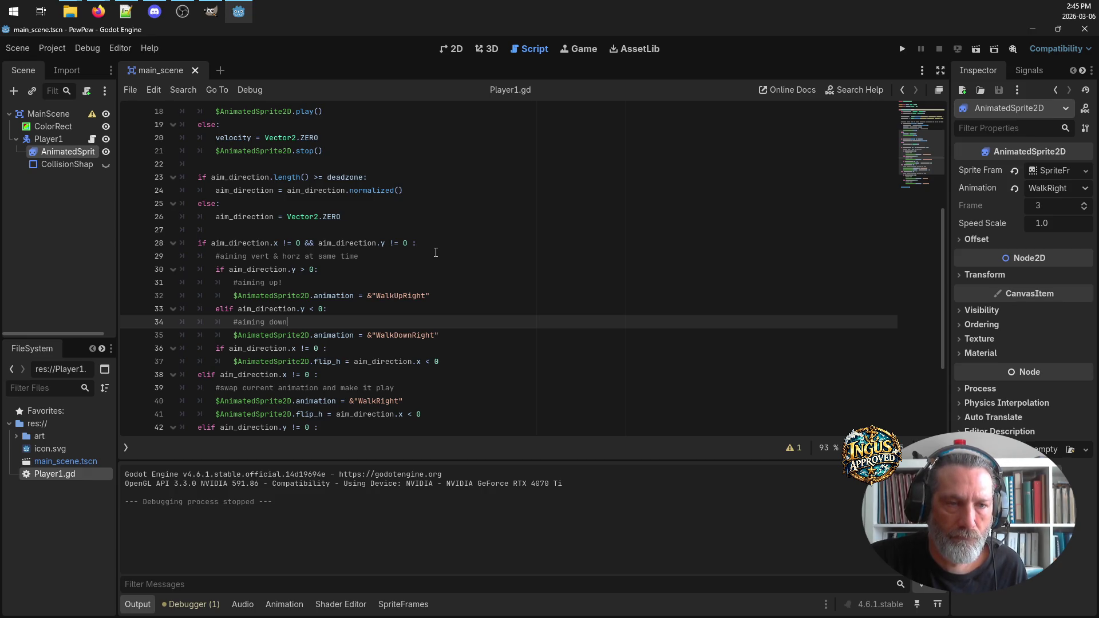
{"action": "left_click", "coordinate": [428, 190]}
Select the aim animation block from line 49 up to line 28 and cut it
{"action": "scroll", "coordinate": [469, 258], "scroll_direction": "down", "scroll_amount": 1}
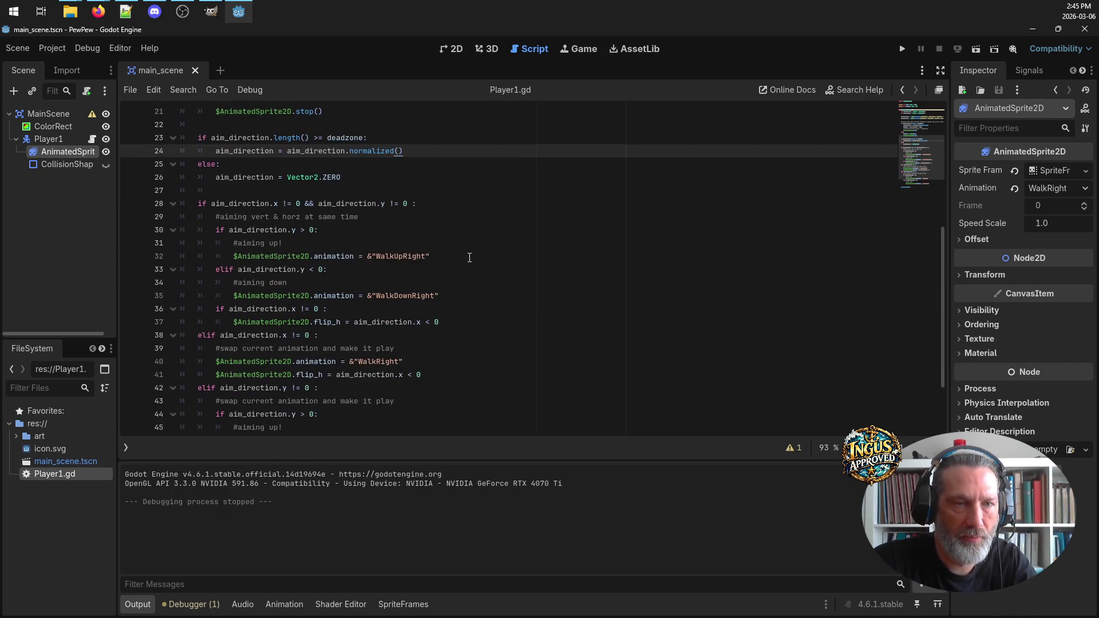
{"action": "scroll", "coordinate": [469, 257], "scroll_direction": "down", "scroll_amount": 1}
{"action": "scroll", "coordinate": [471, 254], "scroll_direction": "down", "scroll_amount": 2}
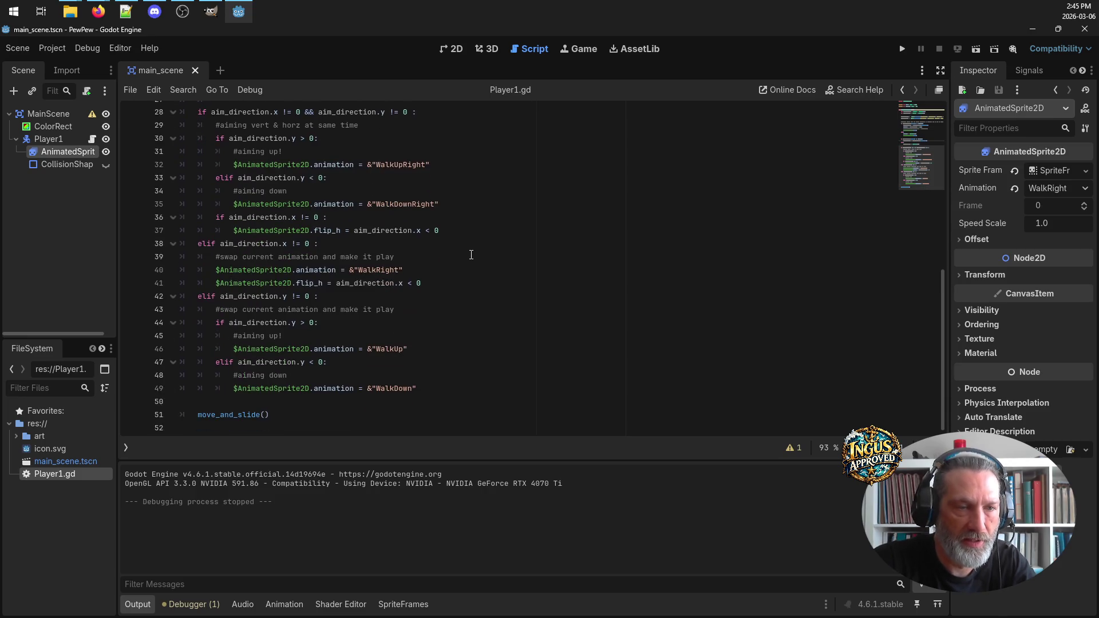
{"action": "mouse_move", "coordinate": [418, 388]}
{"action": "left_mouse_down"}
{"action": "mouse_move", "coordinate": [368, 246]}
{"action": "mouse_move", "coordinate": [269, 216]}
{"action": "mouse_move", "coordinate": [232, 181]}
{"action": "mouse_move", "coordinate": [172, 153]}
{"action": "left_mouse_up"}
{"action": "key", "text": "ctrl+c"}
{"action": "key", "text": "Delete"}
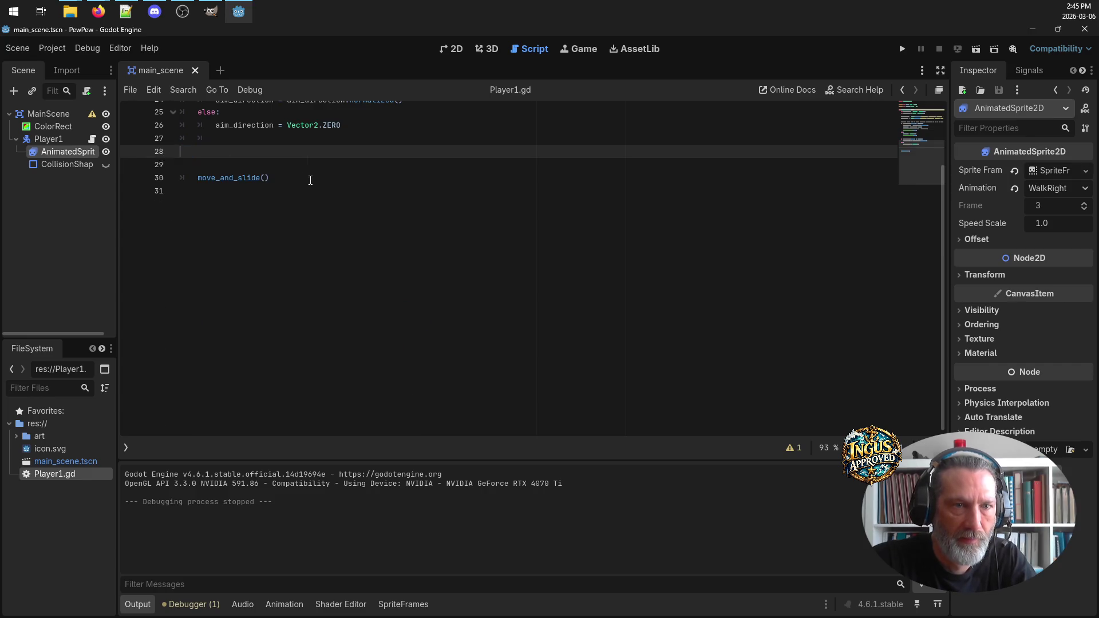
Paste the aim animation block under the deadzone check at line 24, indent it one level, and save
{"action": "scroll", "coordinate": [379, 277], "scroll_direction": "up", "scroll_amount": 8}
{"action": "scroll", "coordinate": [379, 277], "scroll_direction": "down", "scroll_amount": 2}
{"action": "left_click", "coordinate": [401, 388]}
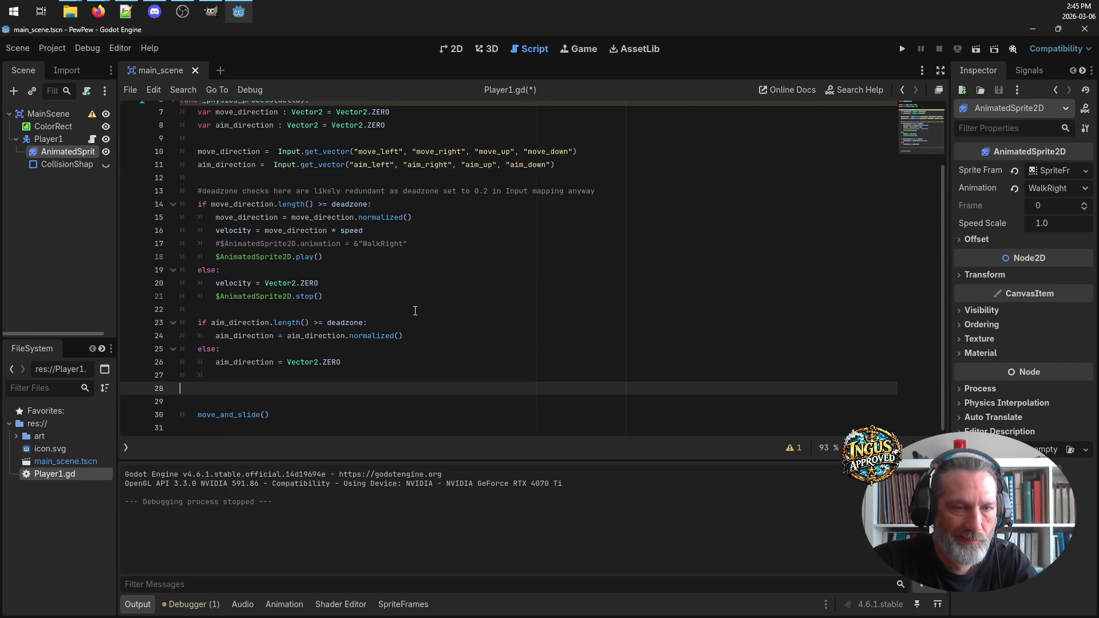
{"action": "left_click", "coordinate": [435, 324]}
{"action": "left_click", "coordinate": [440, 336]}
{"action": "key", "text": "Return"}
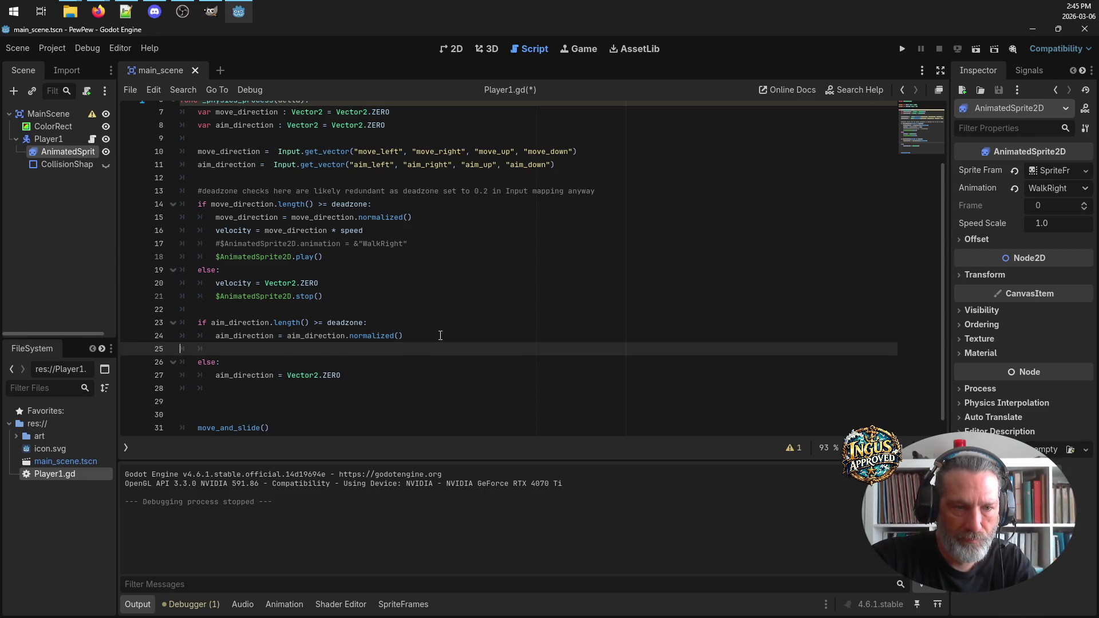
{"action": "key", "text": "ctrl+v"}
{"action": "scroll", "coordinate": [430, 329], "scroll_direction": "up", "scroll_amount": 1}
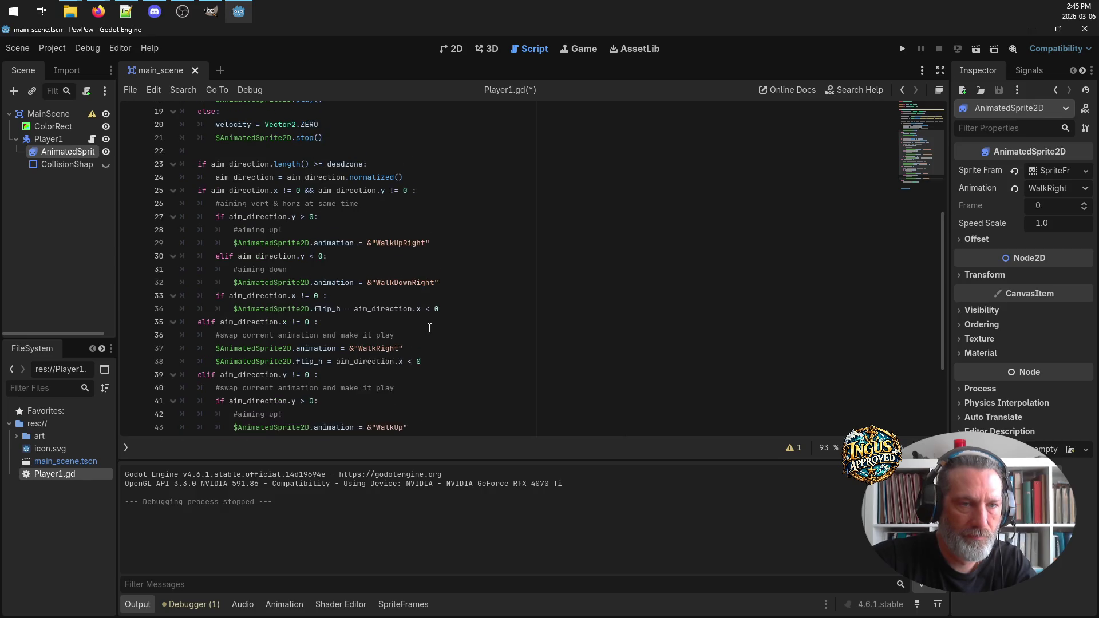
{"action": "scroll", "coordinate": [428, 329], "scroll_direction": "down", "scroll_amount": 3}
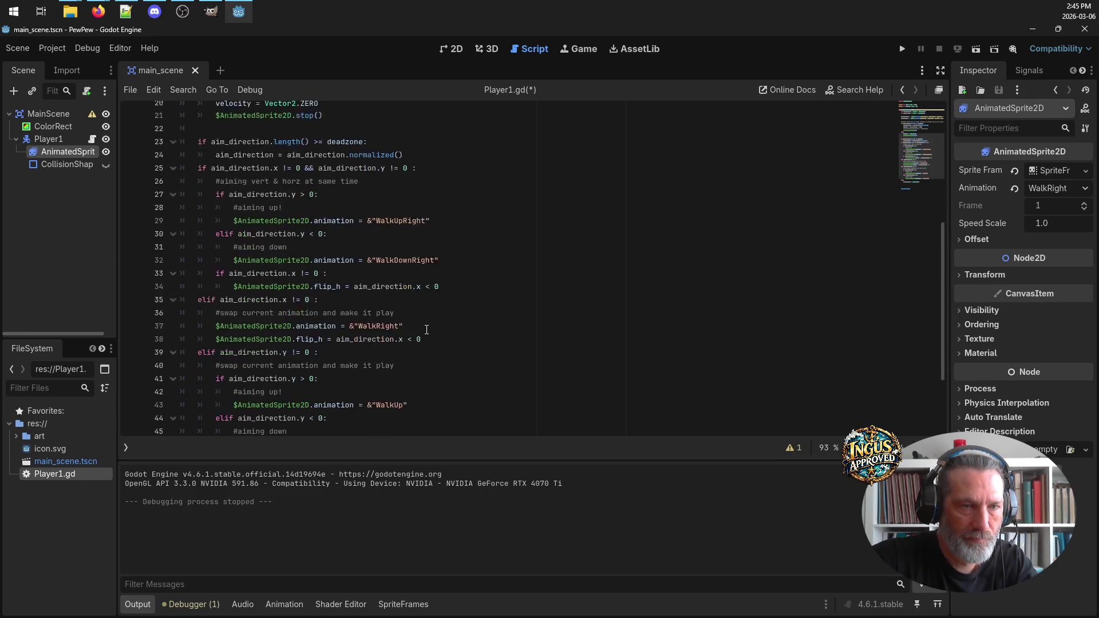
{"action": "mouse_move", "coordinate": [427, 351]}
{"action": "left_mouse_down"}
{"action": "mouse_move", "coordinate": [320, 323]}
{"action": "mouse_move", "coordinate": [284, 259]}
{"action": "mouse_move", "coordinate": [189, 257]}
{"action": "mouse_move", "coordinate": [164, 270]}
{"action": "left_mouse_up"}
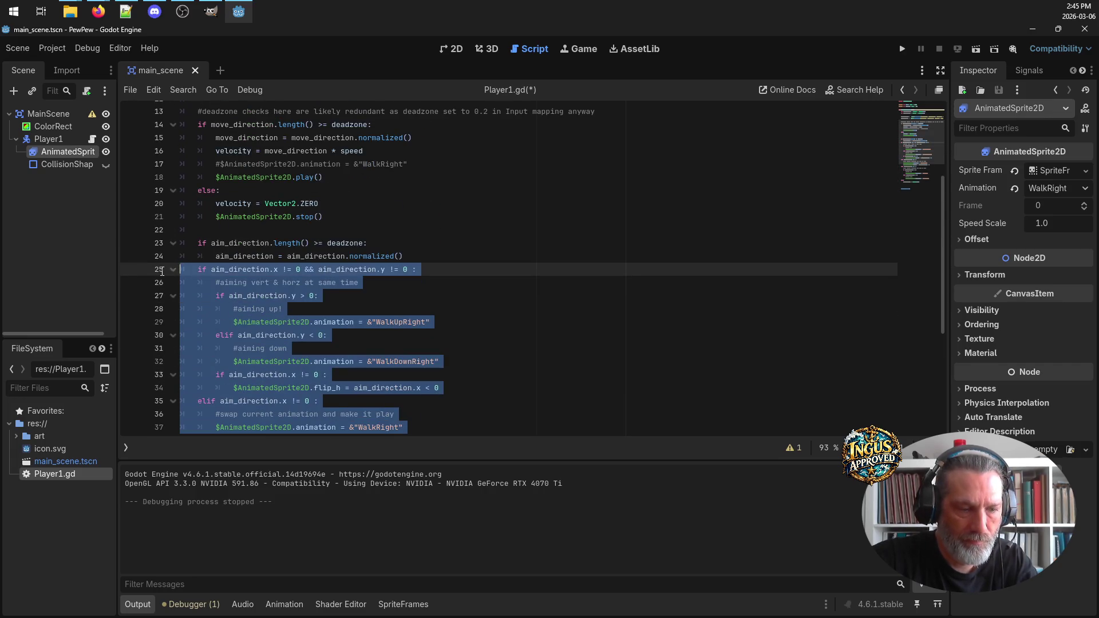
{"action": "key", "text": "Tab"}
{"action": "left_click", "coordinate": [552, 267]}
{"action": "key", "text": "ctrl+s"}
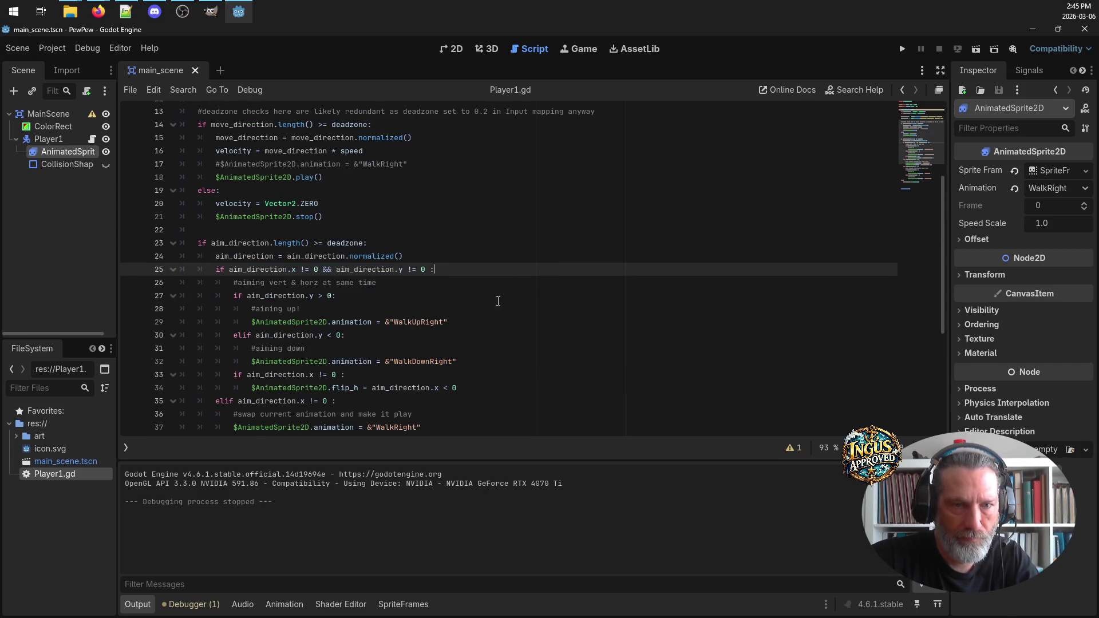
Remove the extra blank lines before move_and_slide(), then run the PewPew project
{"action": "scroll", "coordinate": [497, 292], "scroll_direction": "down", "scroll_amount": 3}
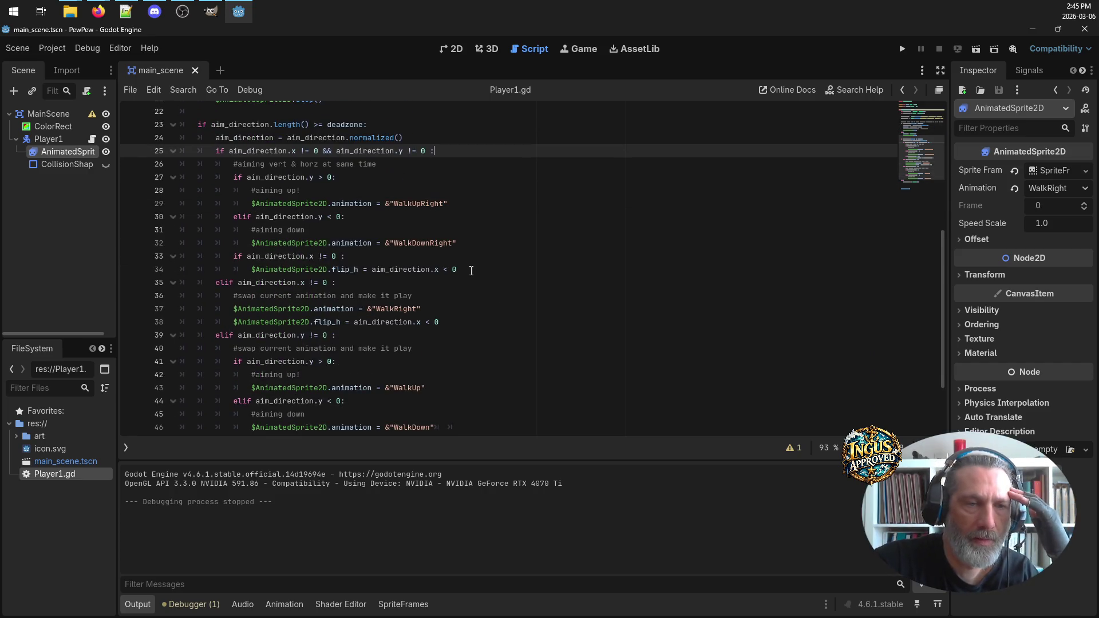
{"action": "left_click", "coordinate": [257, 294]}
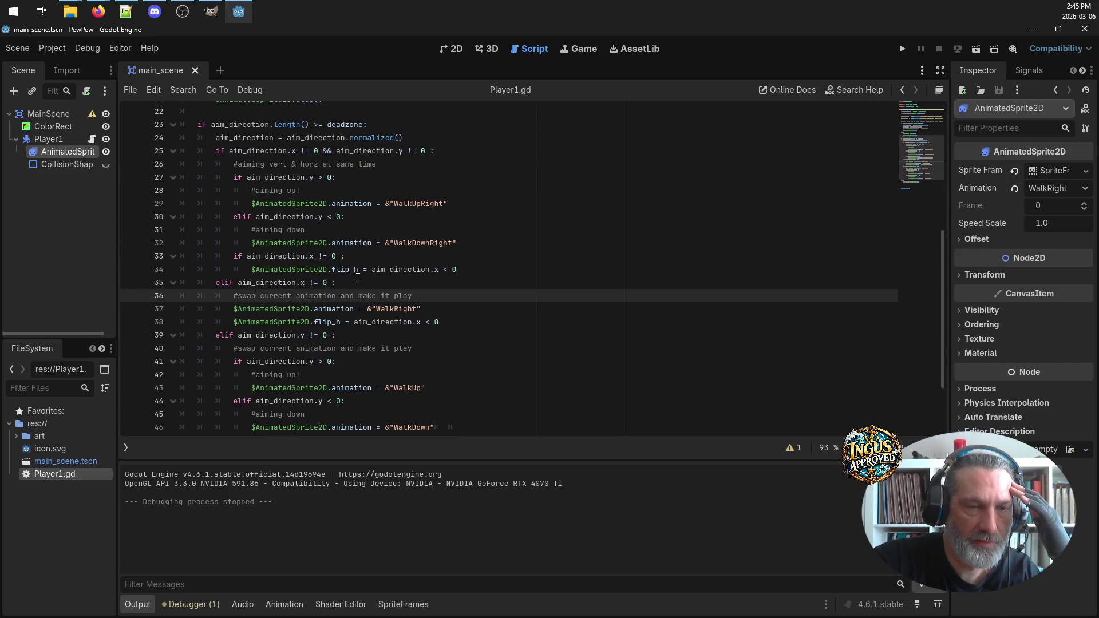
{"action": "double_click", "coordinate": [268, 335]}
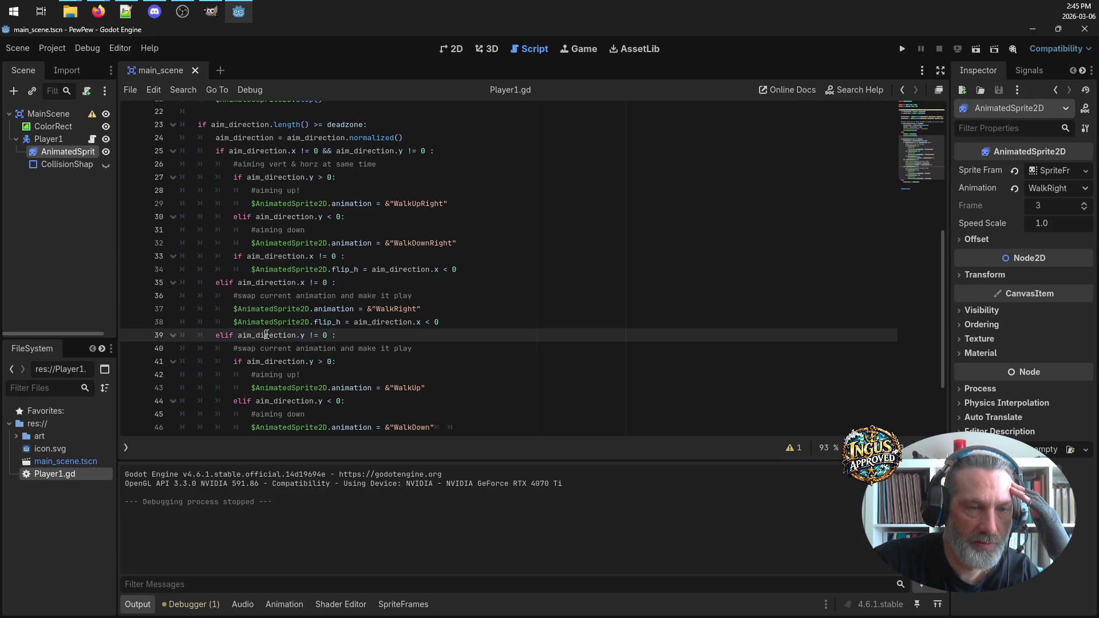
{"action": "double_click", "coordinate": [297, 287]}
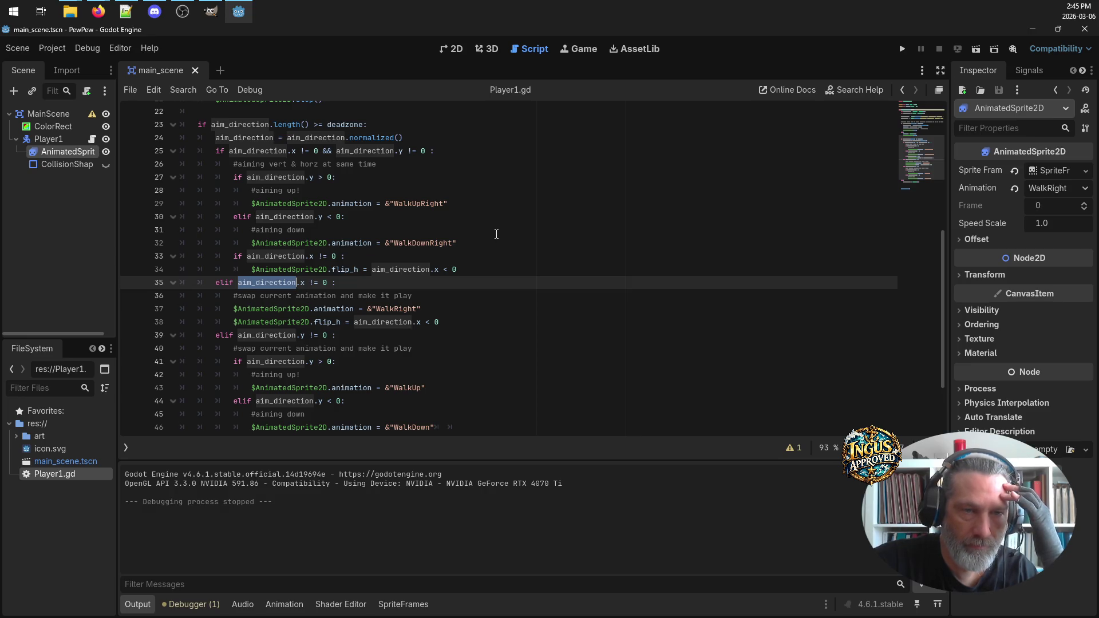
{"action": "scroll", "coordinate": [496, 234], "scroll_direction": "down", "scroll_amount": 3}
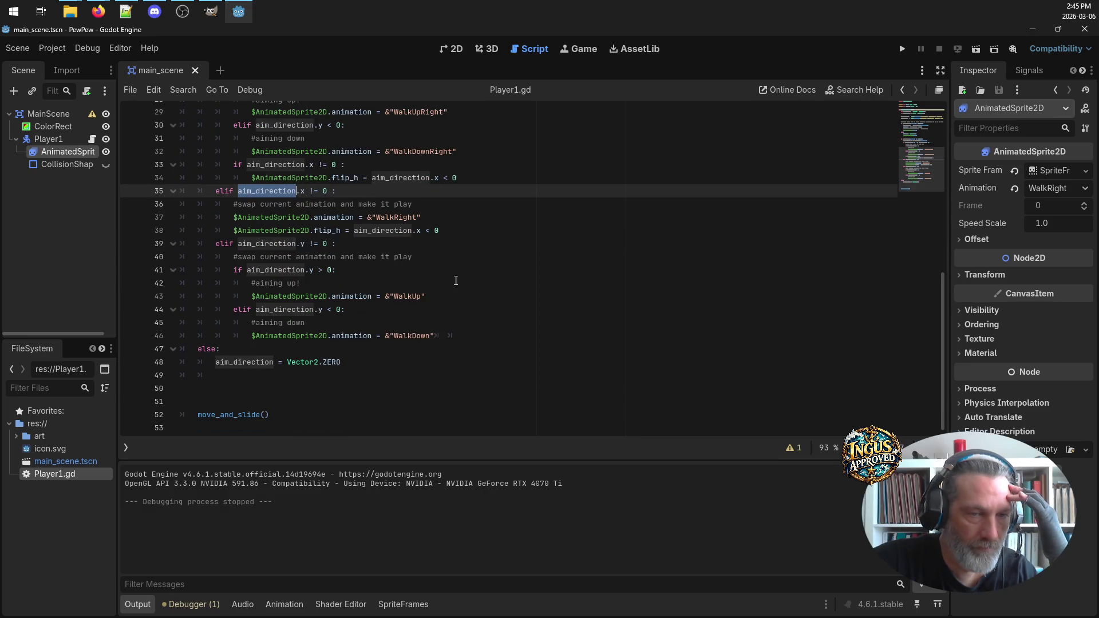
{"action": "left_click", "coordinate": [341, 393]}
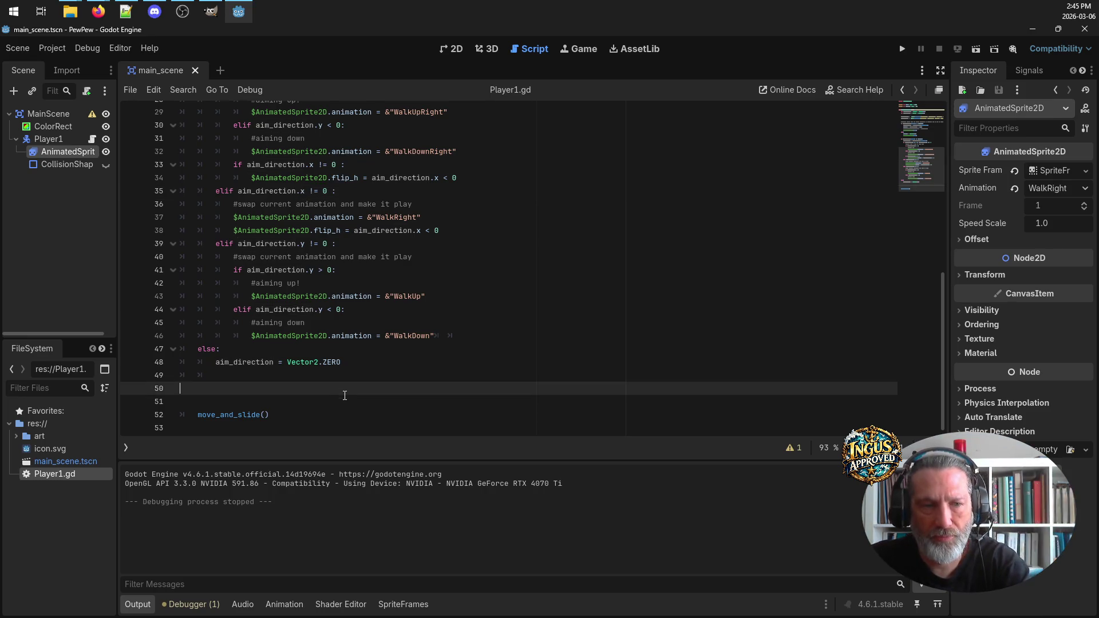
{"action": "key", "text": "Delete"}
{"action": "key", "text": "BackSpace"}
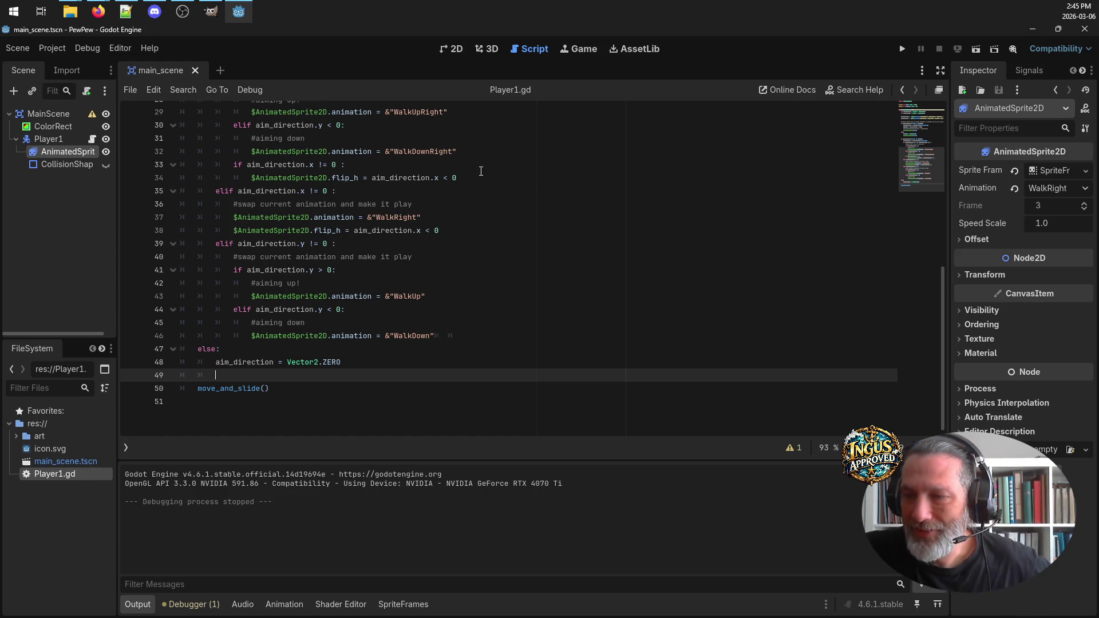
{"action": "scroll", "coordinate": [451, 226], "scroll_direction": "up", "scroll_amount": 6}
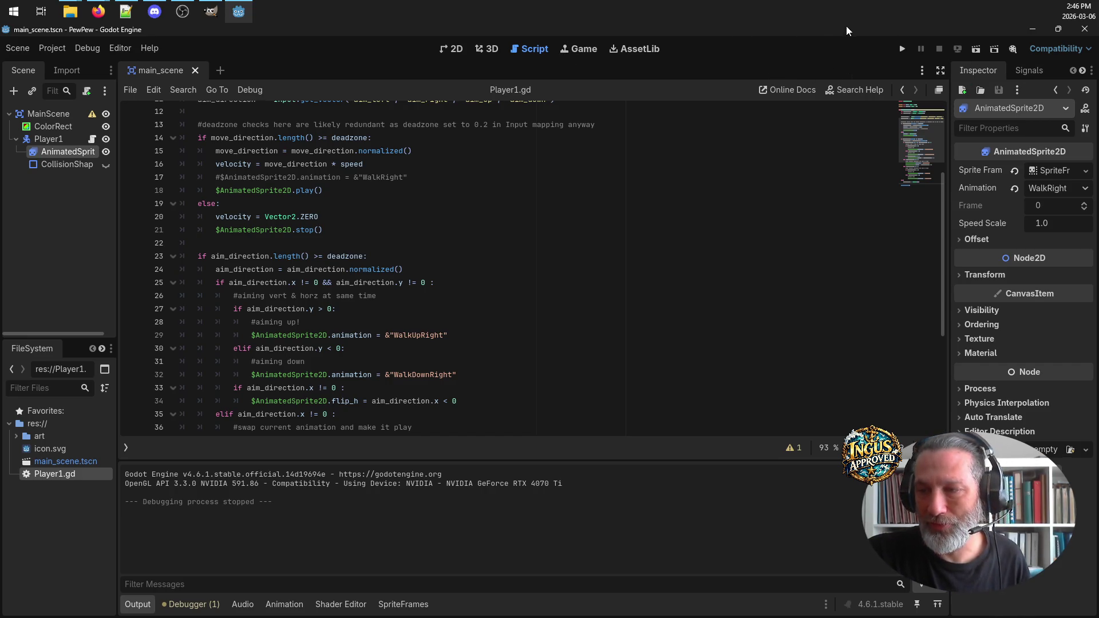
{"action": "left_click", "coordinate": [901, 51]}
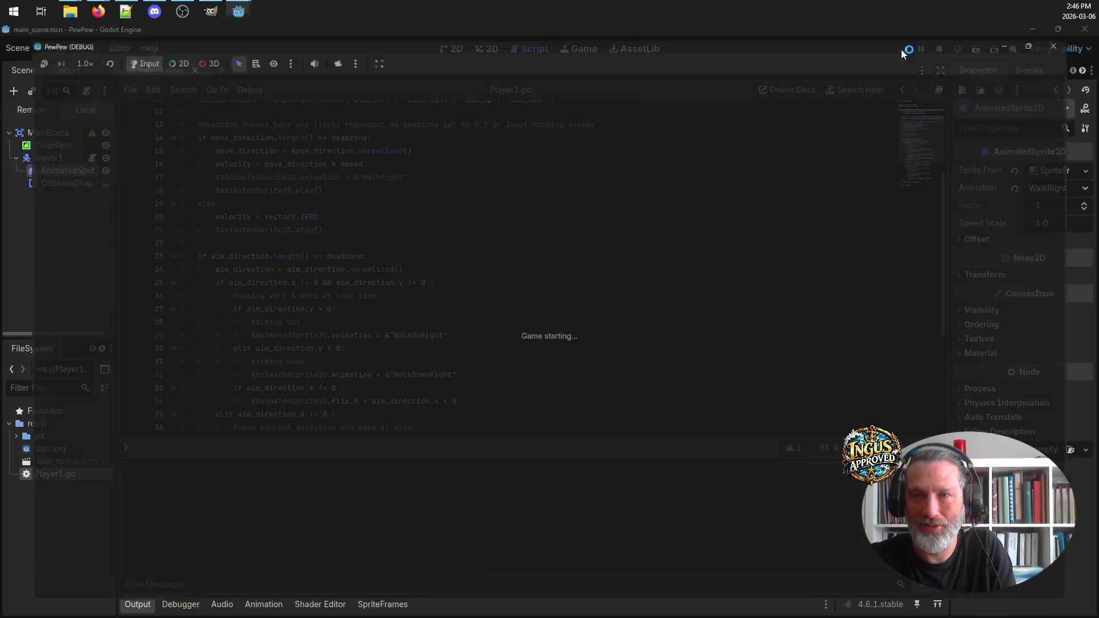
Move the player in all directions, including diagonals, to check movement and aim animations
{"action": "key", "text": "Down"}
{"action": "key", "text": "Right"}
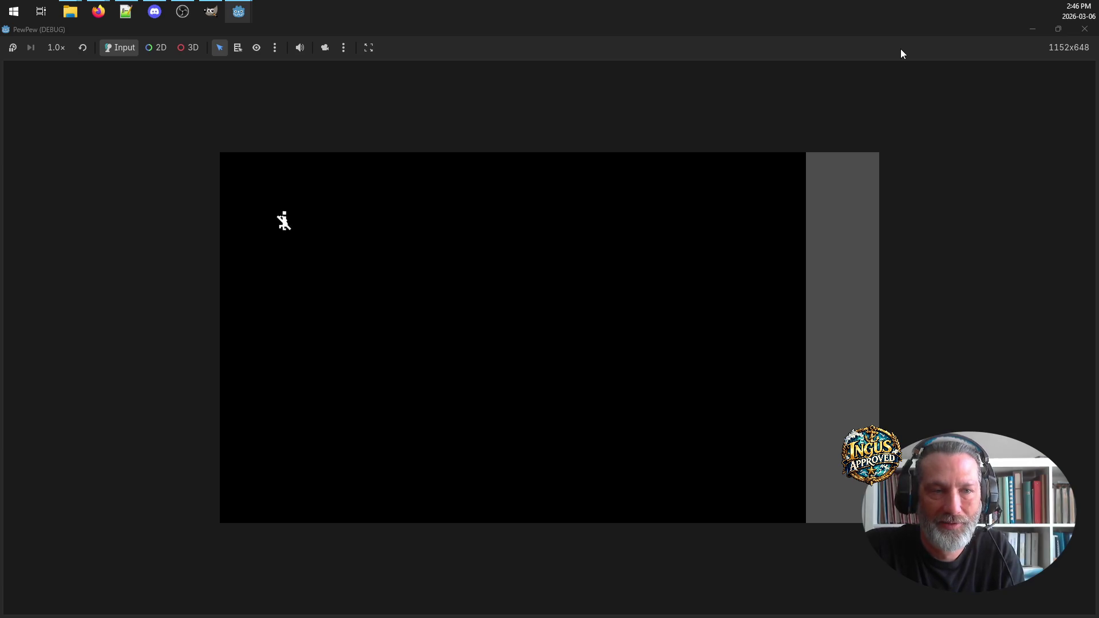
{"action": "key", "text": "Left"}
{"action": "key", "text": "Up"}
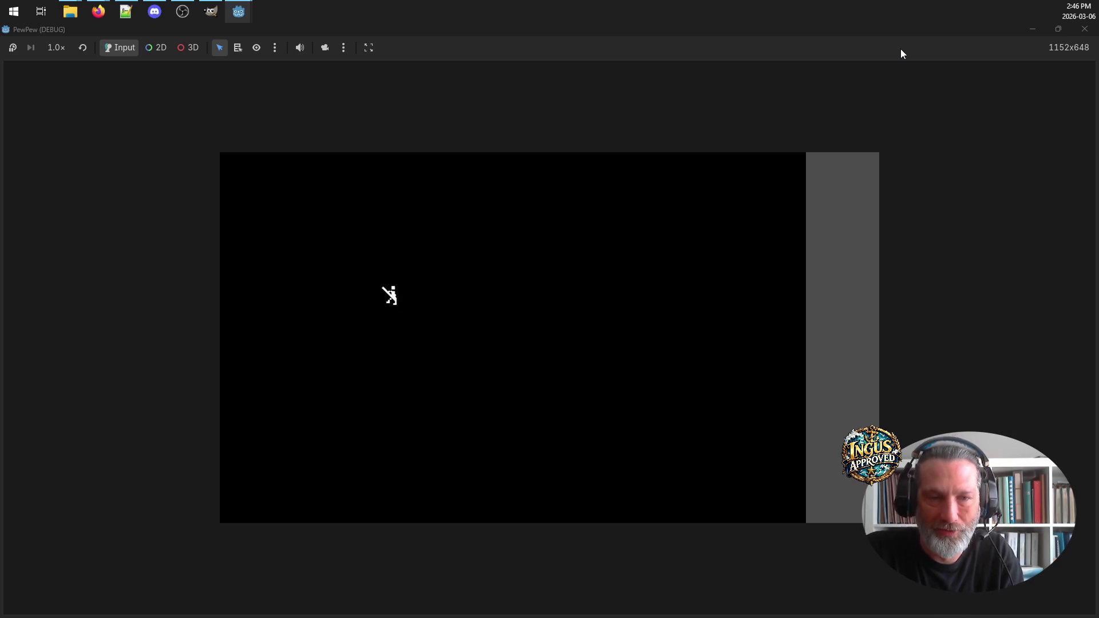
{"action": "key", "text": "Down"}
{"action": "key", "text": "Right"}
{"action": "key", "text": "Left"}
{"action": "key", "text": "Right"}
{"action": "key", "text": "Up"}
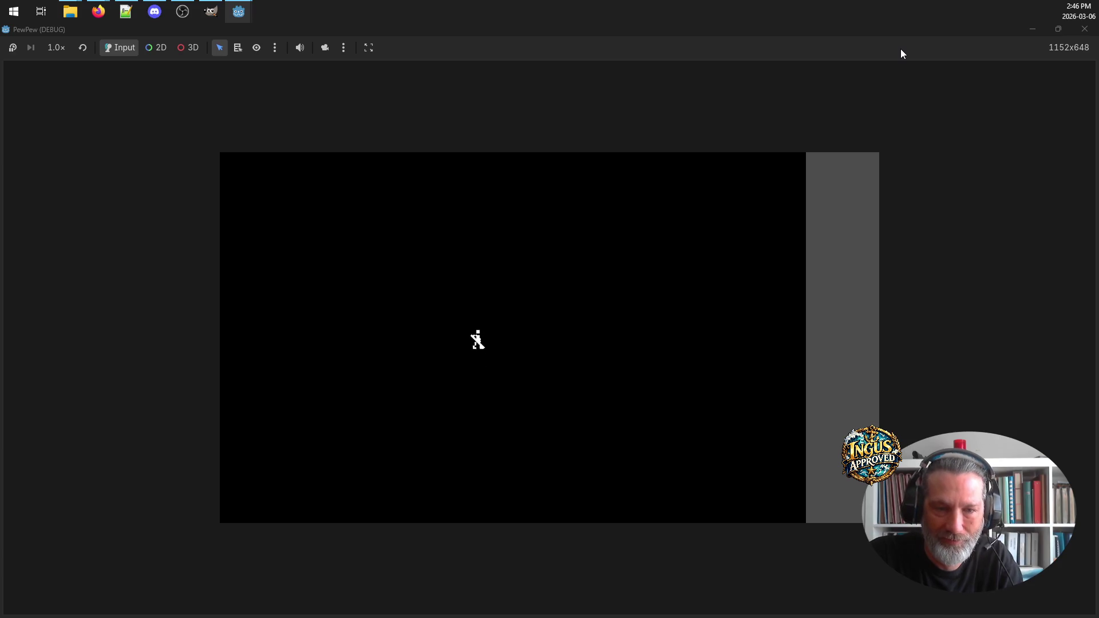
{"action": "key", "text": "Right"}
{"action": "key", "text": "Down"}
{"action": "key", "text": "Left"}
{"action": "key", "text": "Up"}
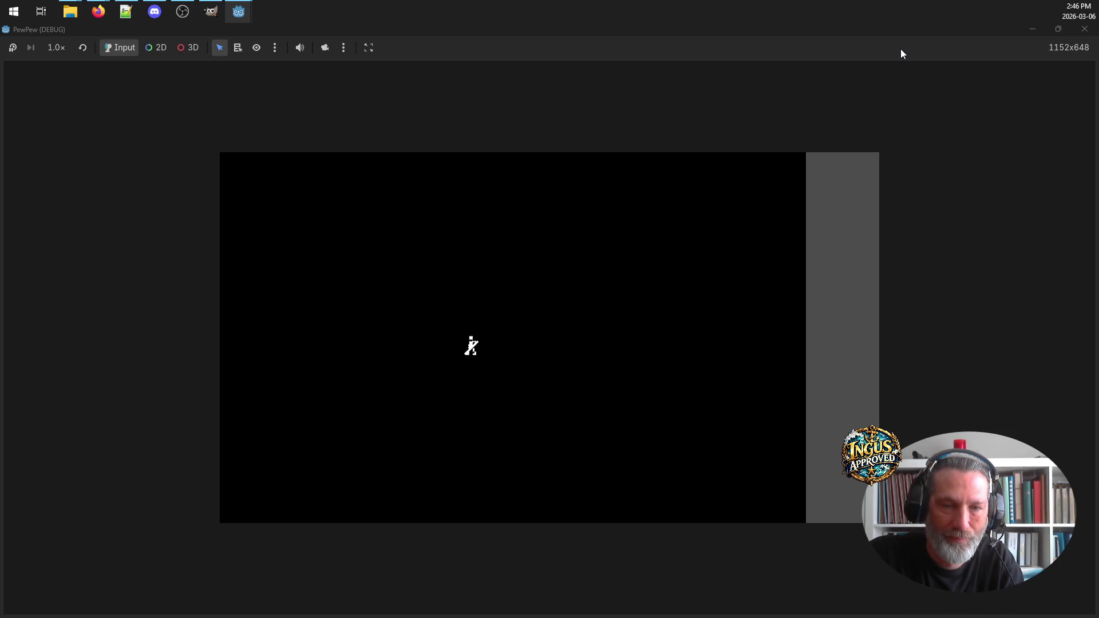
{"action": "key", "text": "Right"}
{"action": "key", "text": "Left"}
{"action": "key", "text": "Up"}
{"action": "key", "text": "Left"}
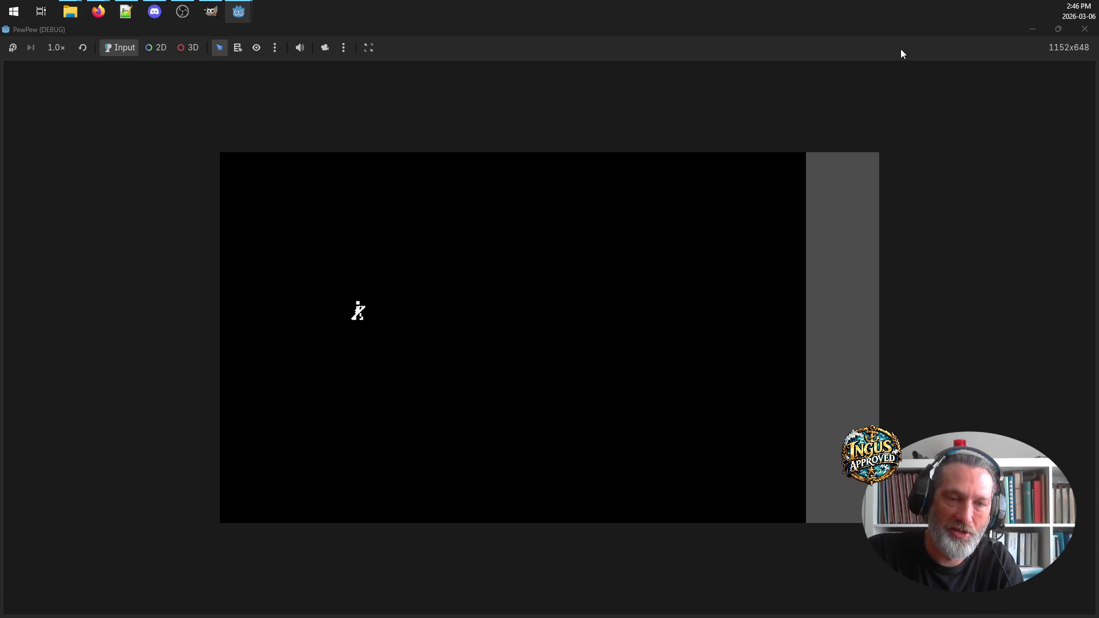
{"action": "key", "text": "Right"}
{"action": "key", "text": "Down"}
{"action": "key", "text": "Right"}
{"action": "key", "text": "Up"}
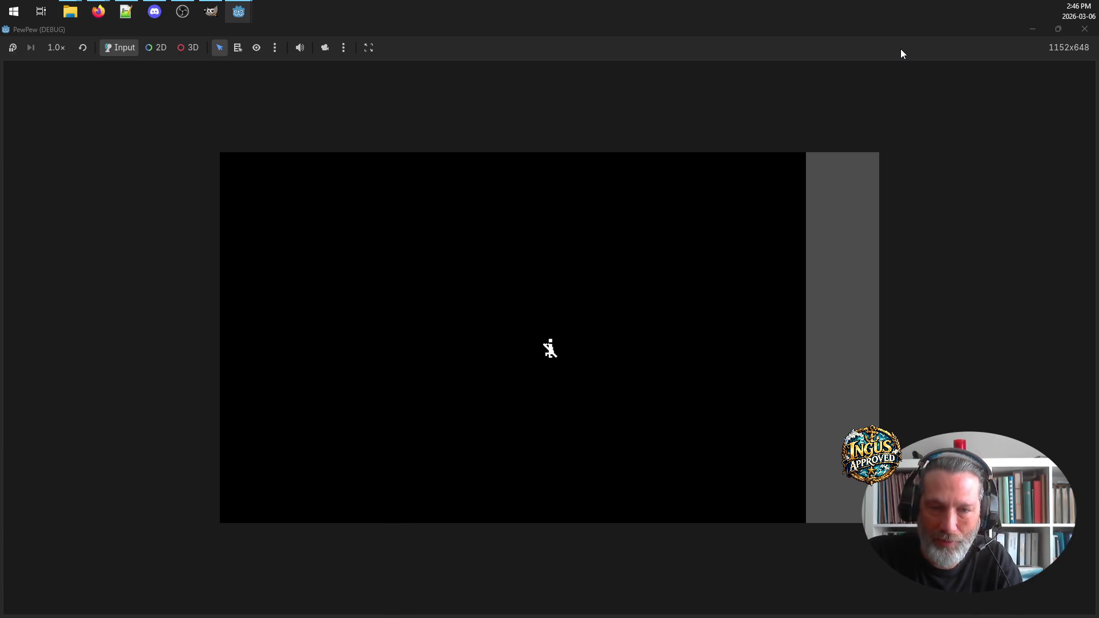
{"action": "key", "text": "Up"}
{"action": "key", "text": "Left"}
{"action": "key", "text": "Right"}
{"action": "key", "text": "Up"}
{"action": "key", "text": "Left"}
{"action": "key", "text": "Right"}
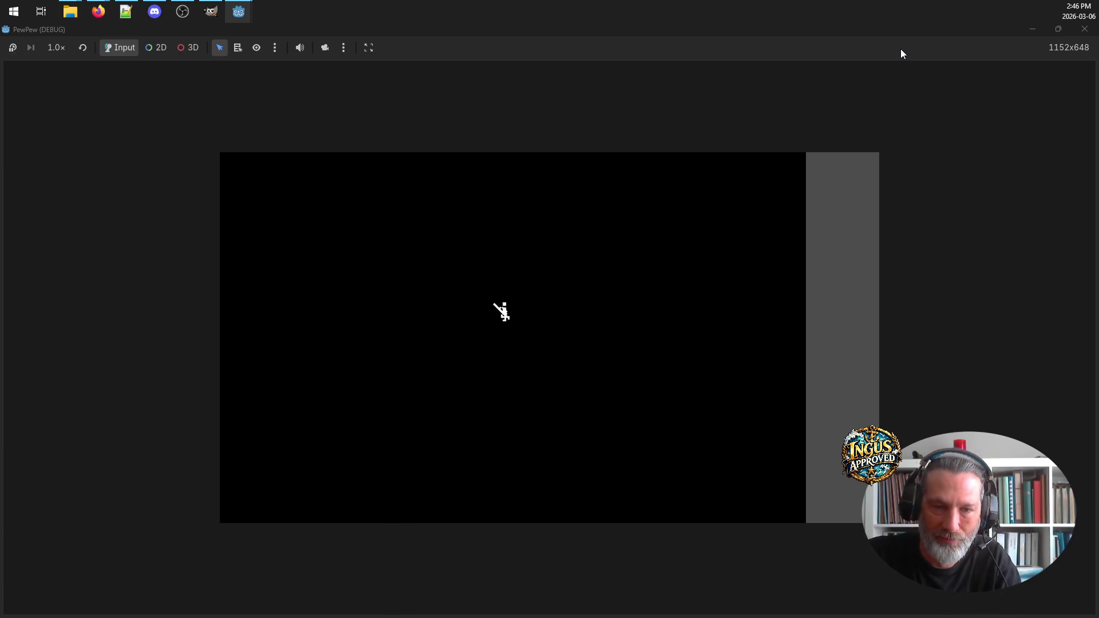
{"action": "key", "text": "Left"}
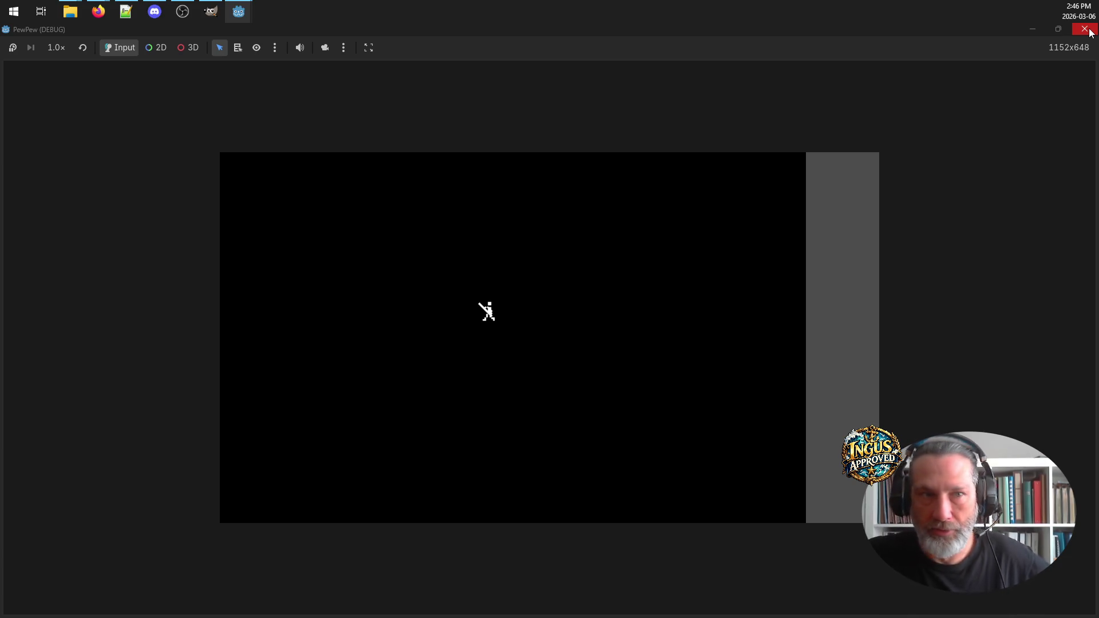
Close the PewPew game window and bring the PewPew notes up maximized
{"action": "left_click", "coordinate": [1090, 33]}
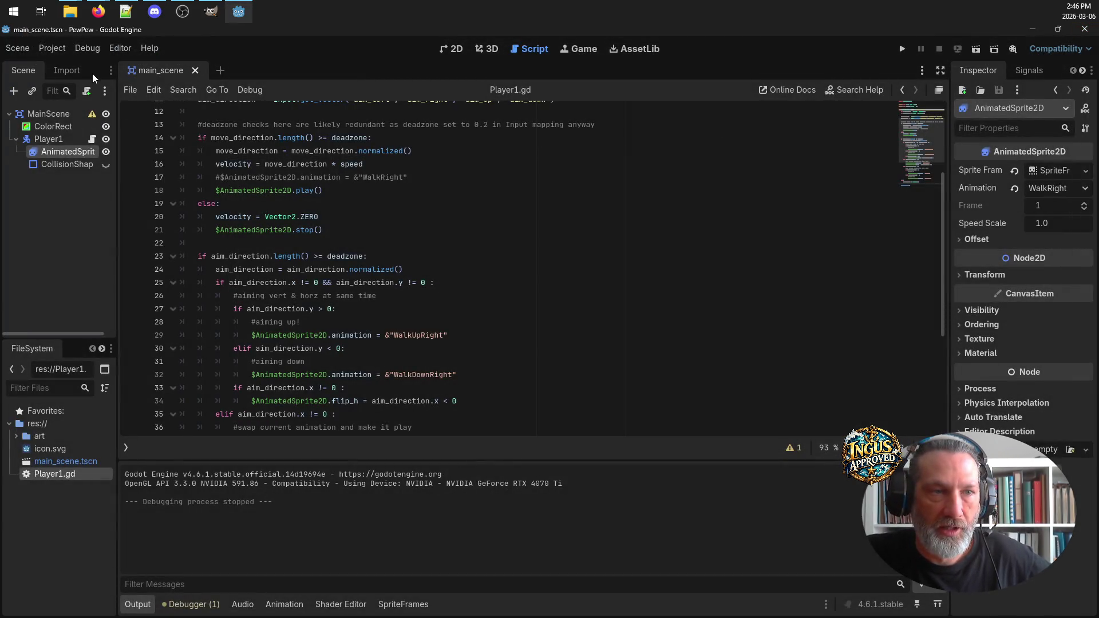
{"action": "left_click", "coordinate": [126, 11]}
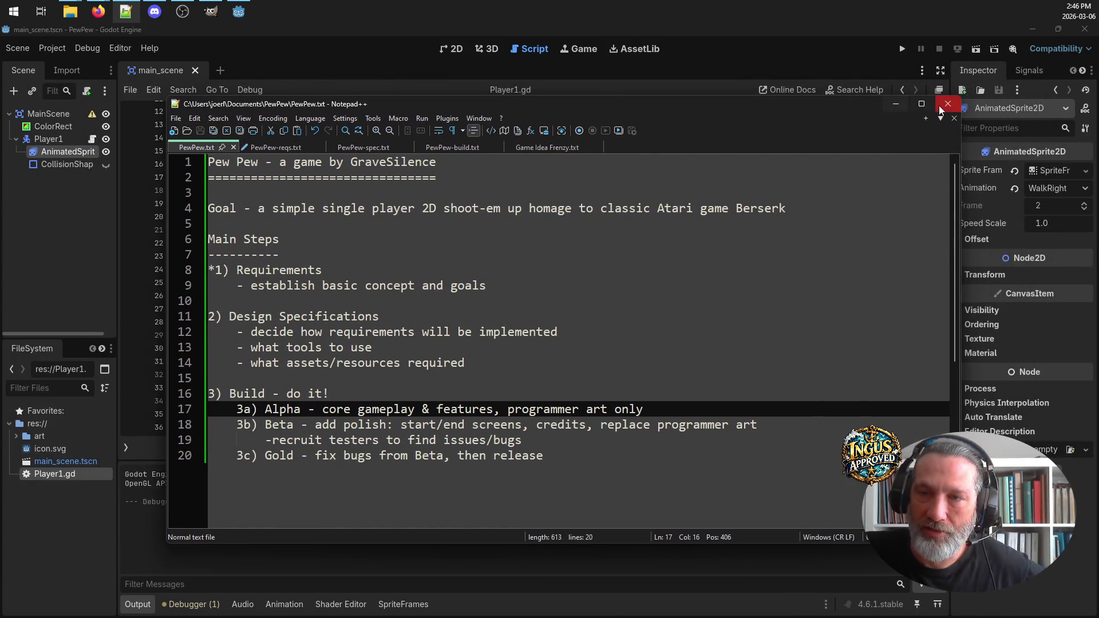
{"action": "left_click", "coordinate": [923, 103]}
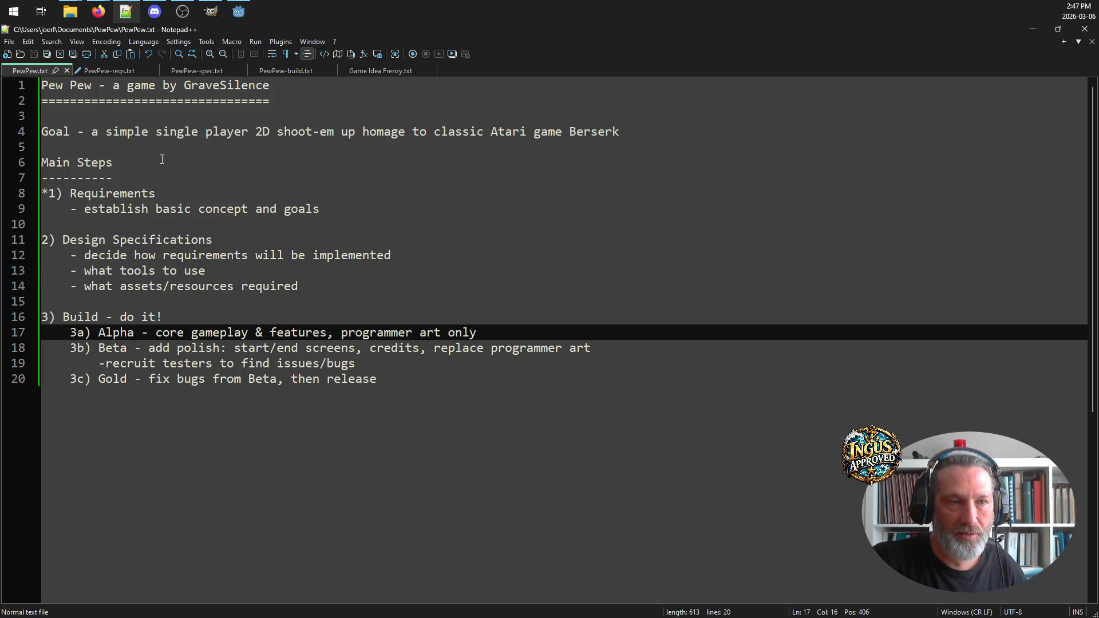
Look over PewPew-reqs.txt, then switch to the PewPew-spec.txt document
{"action": "left_click", "coordinate": [101, 71]}
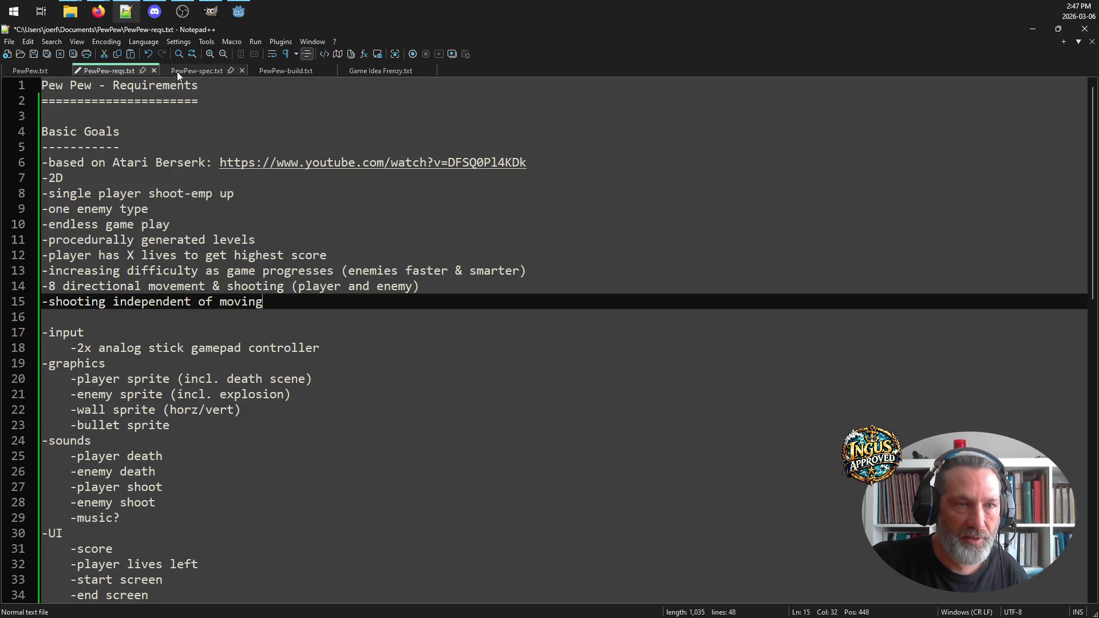
{"action": "left_click", "coordinate": [178, 72]}
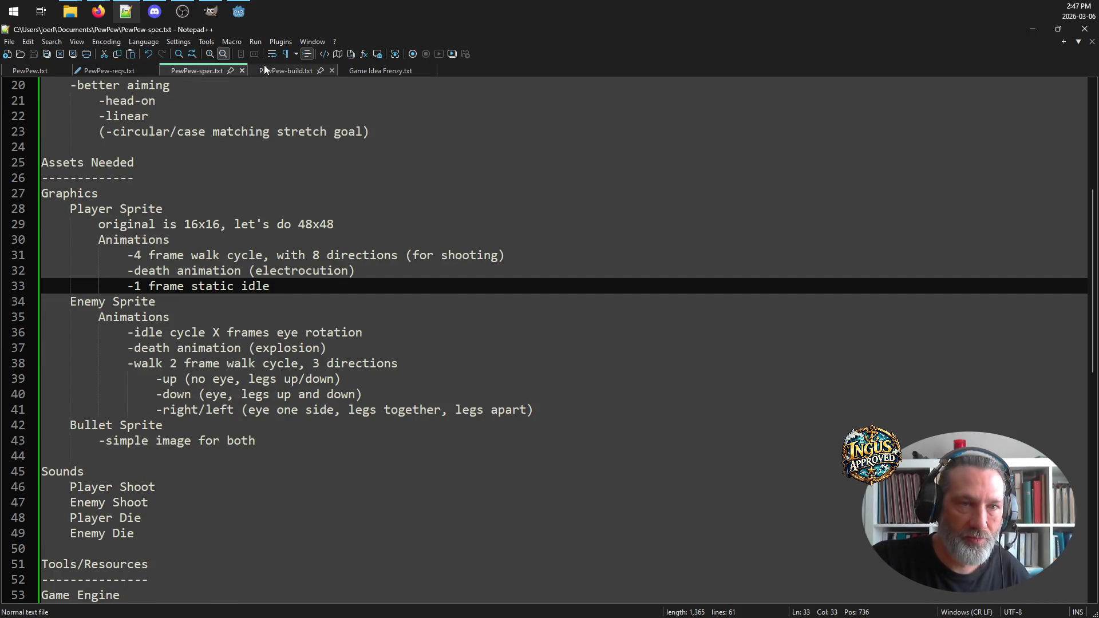
In PewPew-build.txt, mark the CollisionShape, controller input and analog stick items done with *
{"action": "left_click", "coordinate": [297, 71]}
{"action": "left_click", "coordinate": [126, 270]}
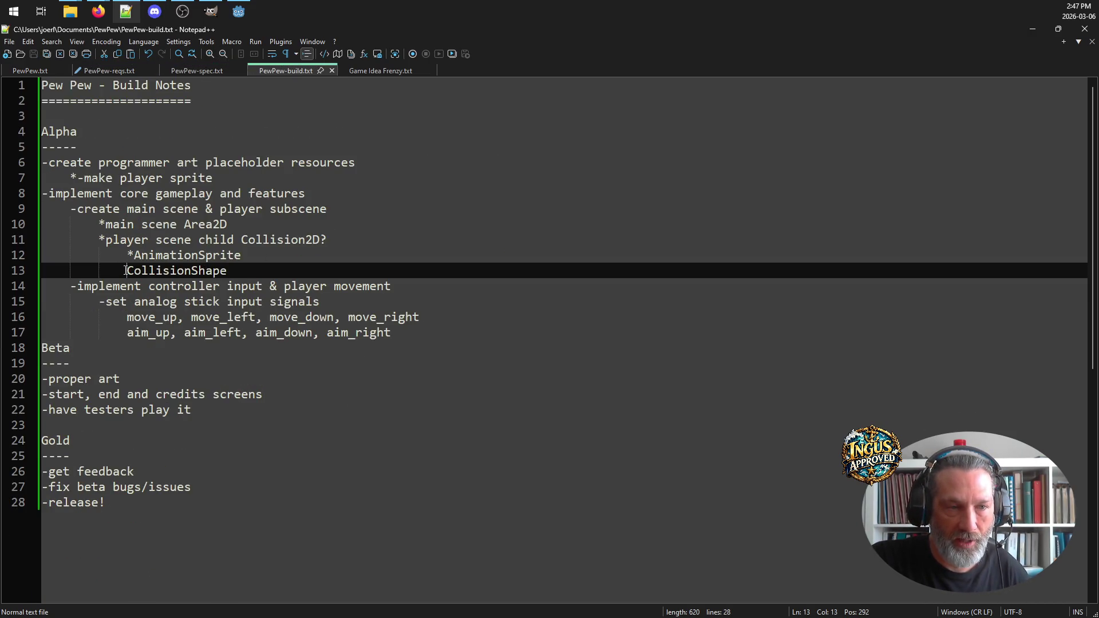
{"action": "type", "text": "*"}
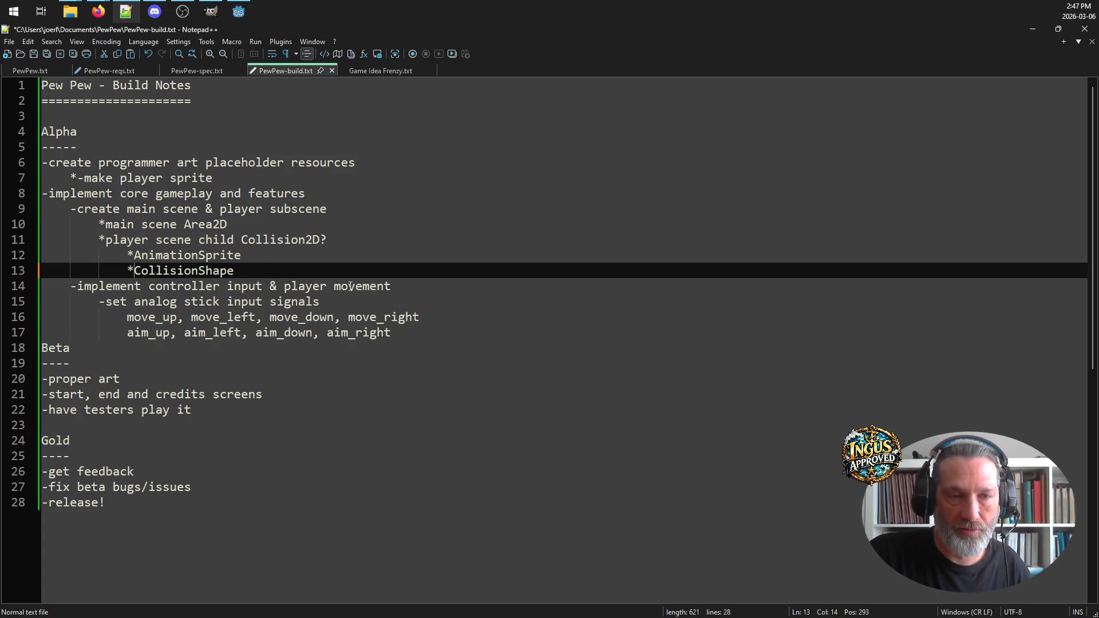
{"action": "left_click", "coordinate": [70, 288]}
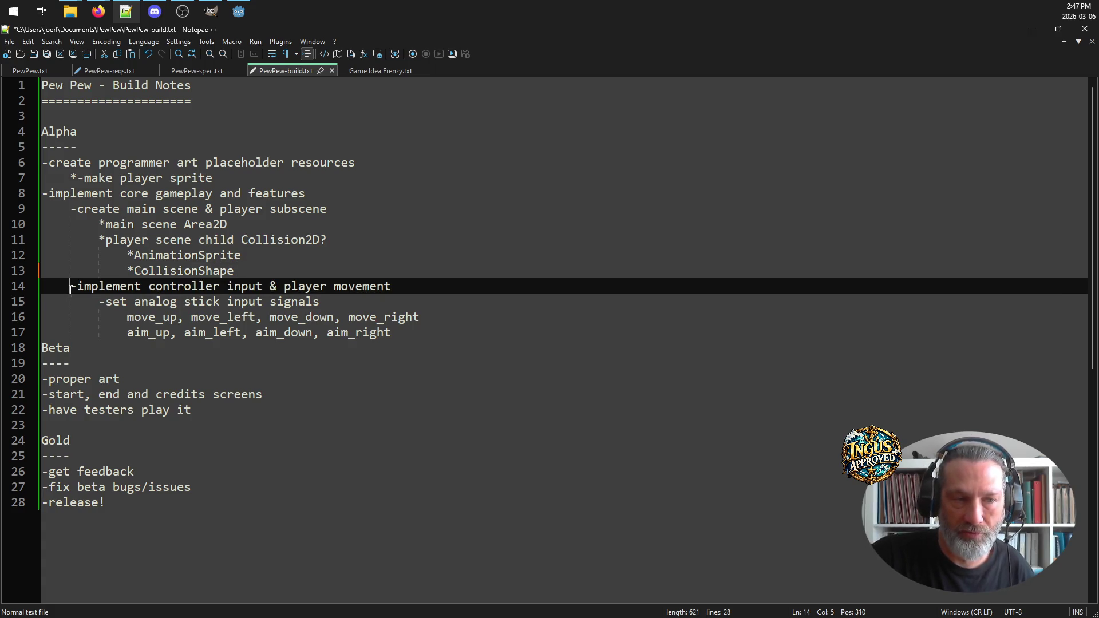
{"action": "type", "text": "*"}
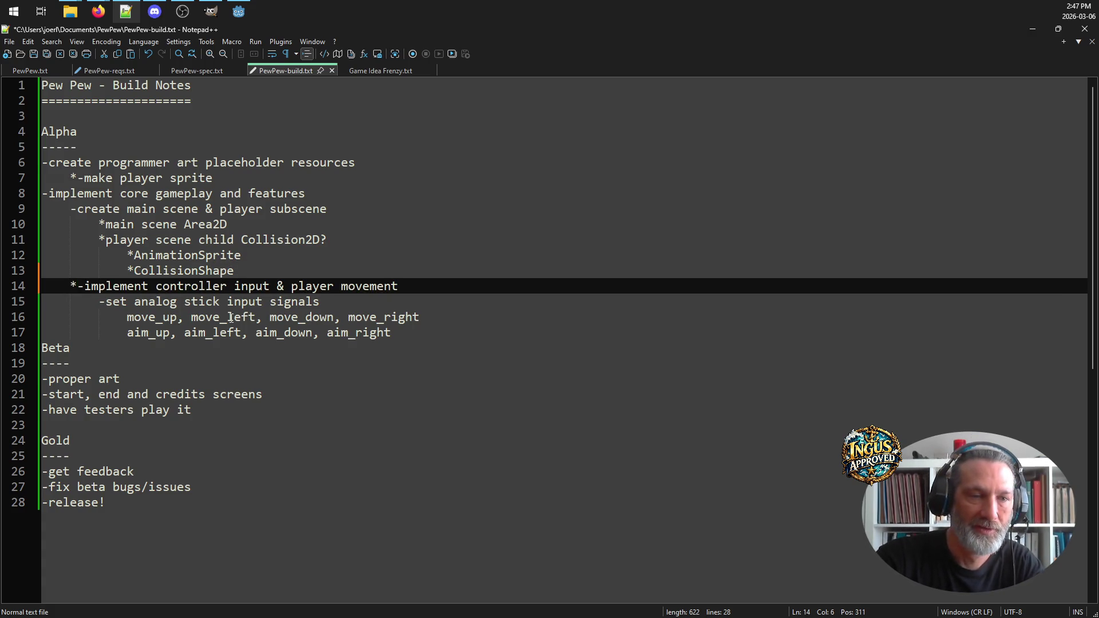
{"action": "left_click", "coordinate": [100, 302]}
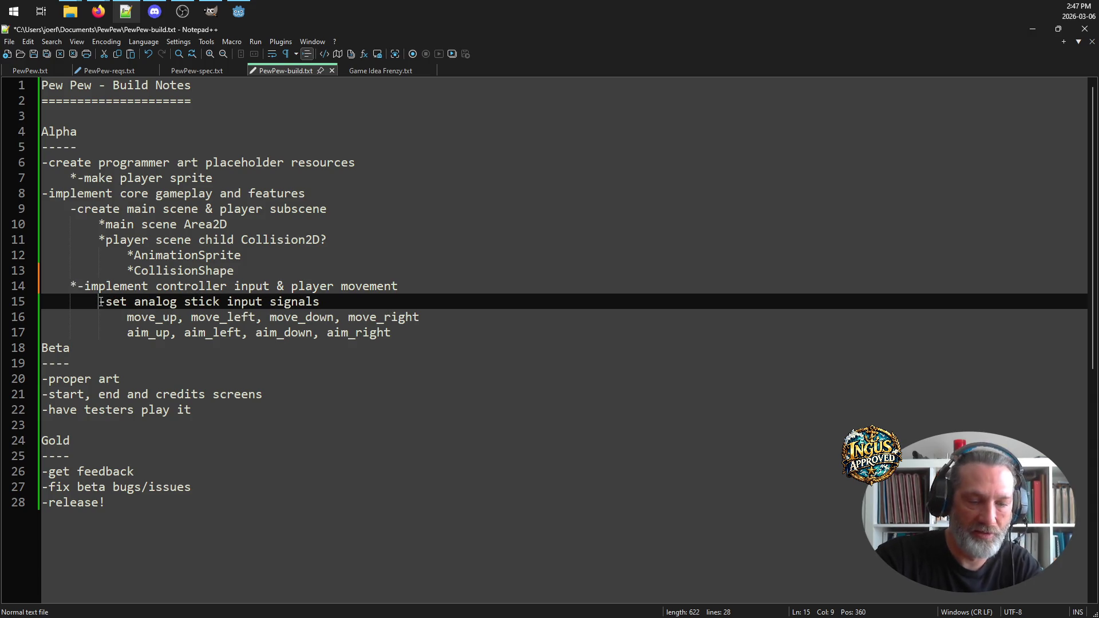
{"action": "type", "text": "*"}
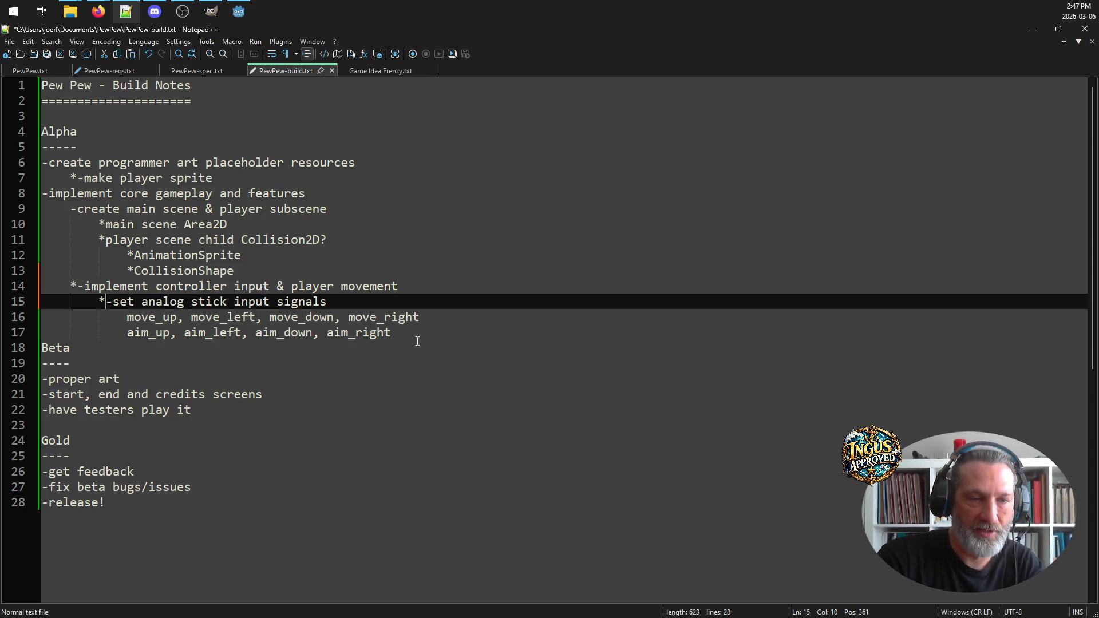
Add a '-fix player aiming' task below the aim signals line and save
{"action": "left_click", "coordinate": [417, 337]}
{"action": "key", "text": "Return"}
{"action": "key", "text": "BackSpace"}
{"action": "type", "text": "-"}
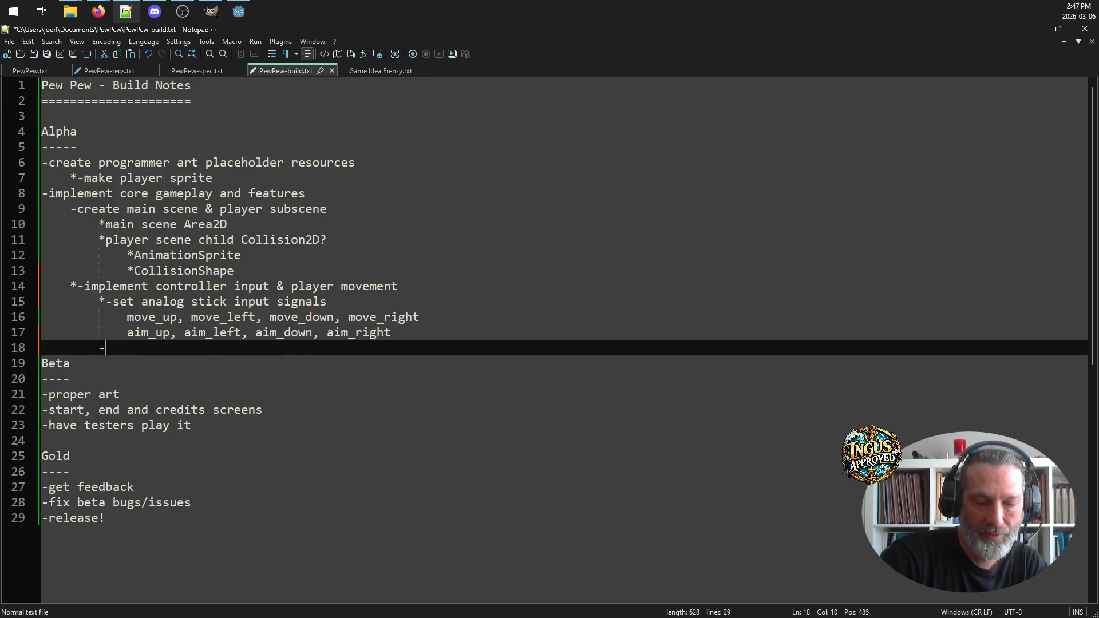
{"action": "type", "text": "fix player"}
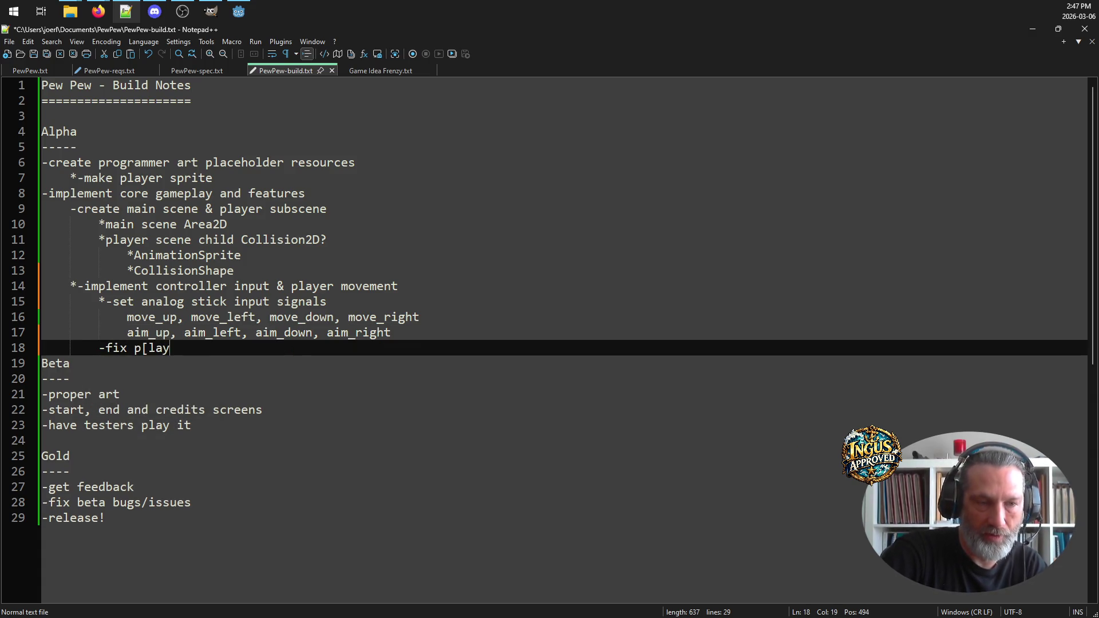
{"action": "key", "text": "BackSpace"}
{"action": "key", "text": "BackSpace"}
{"action": "key", "text": "BackSpace"}
{"action": "type", "text": "layer s"}
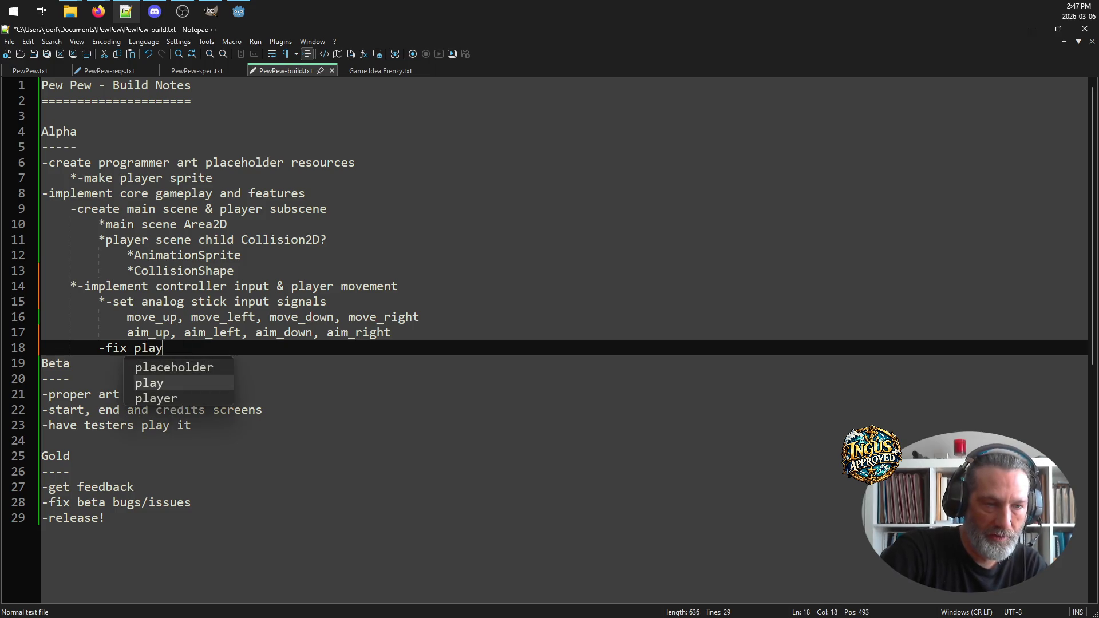
{"action": "type", "text": "aim"}
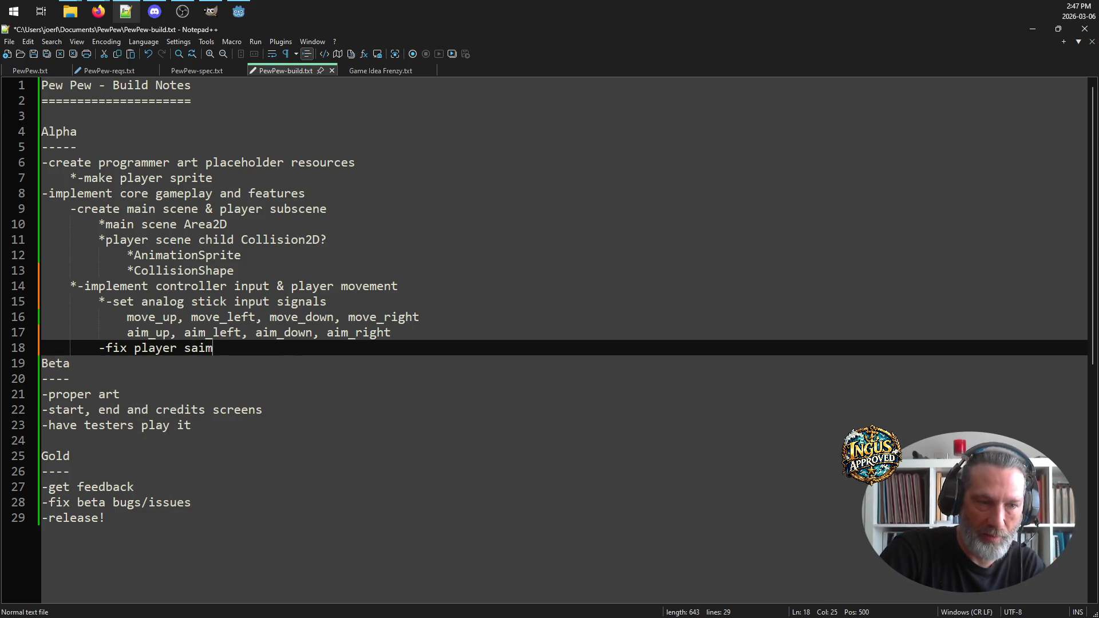
{"action": "type", "text": "i"}
{"action": "key", "text": "BackSpace"}
{"action": "key", "text": "BackSpace"}
{"action": "key", "text": "BackSpace"}
{"action": "type", "text": "aimin"}
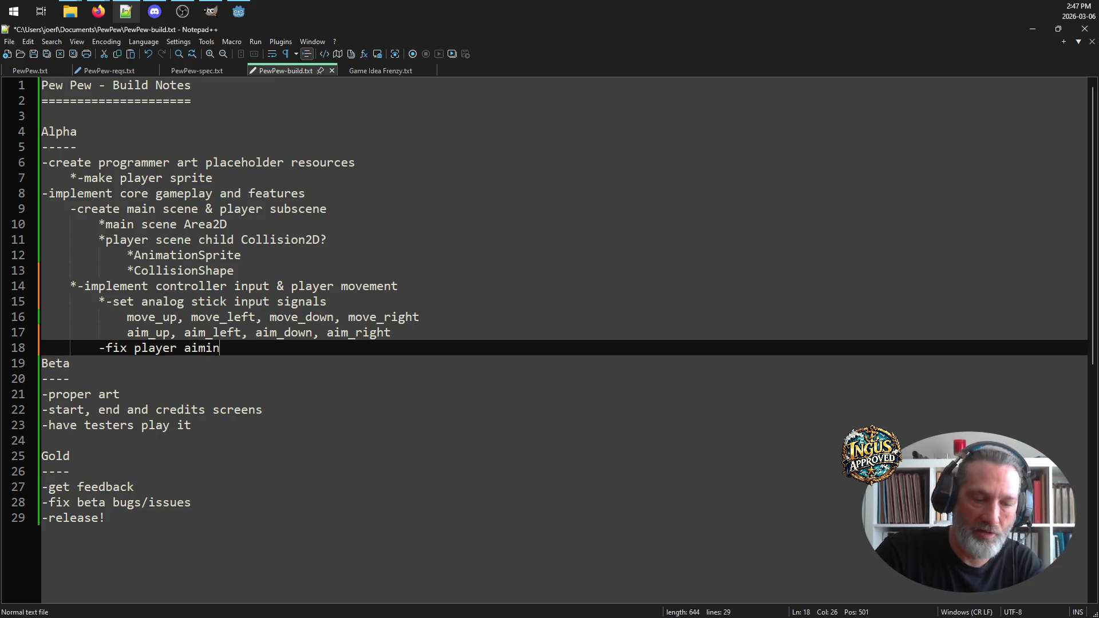
{"action": "type", "text": "g"}
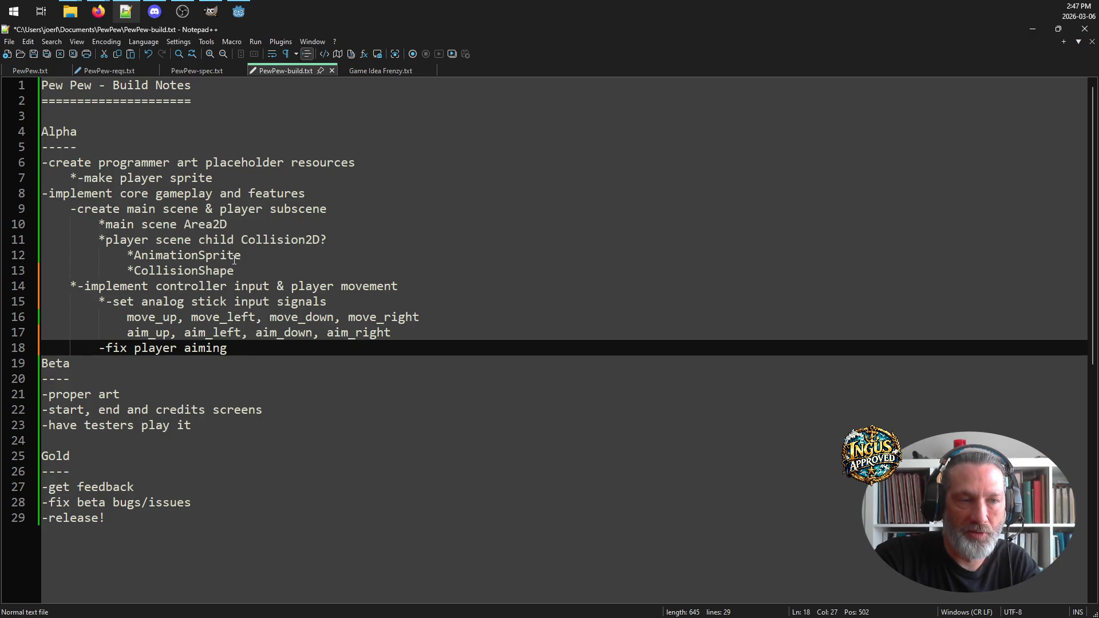
{"action": "key", "text": "ctrl+s"}
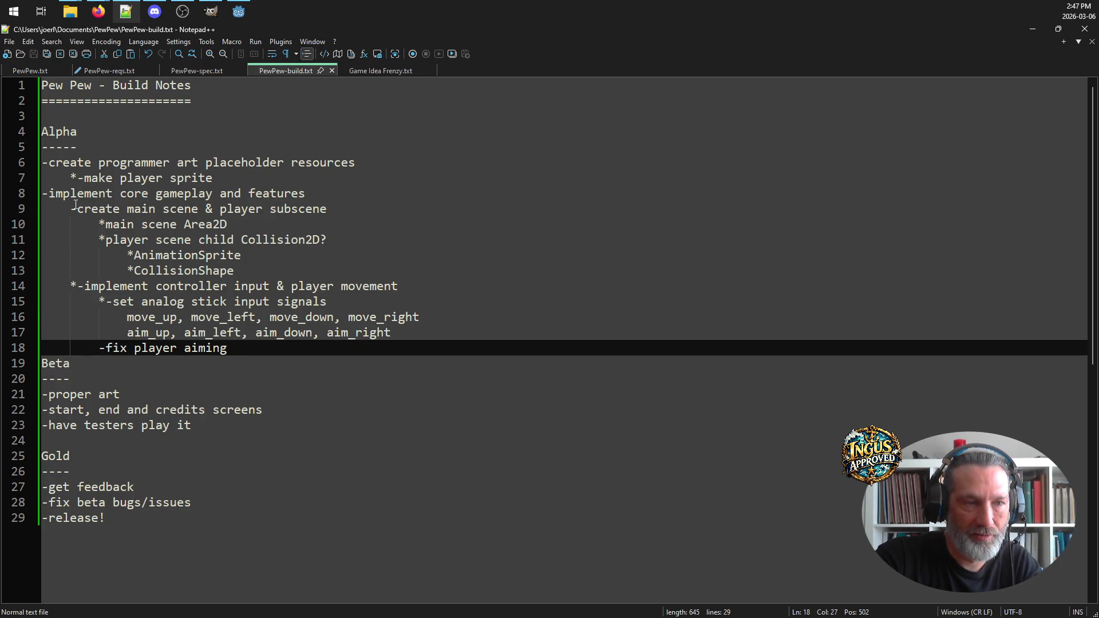
Mark the create main scene item done with *
{"action": "left_click", "coordinate": [272, 209]}
{"action": "key", "text": "Home"}
{"action": "type", "text": "*"}
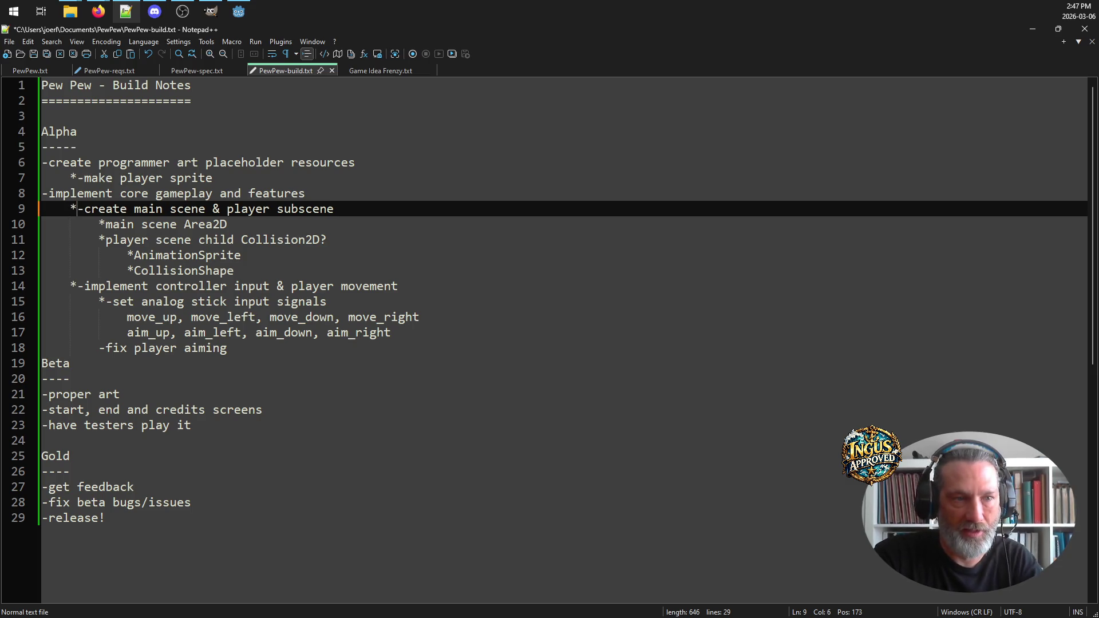
Add '-fix main scene boundary' after the CollisionShape entry, drop the duplicate line, and save
{"action": "left_click", "coordinate": [218, 274]}
{"action": "key", "text": "End"}
{"action": "key", "text": "Return"}
{"action": "key", "text": "BackSpace"}
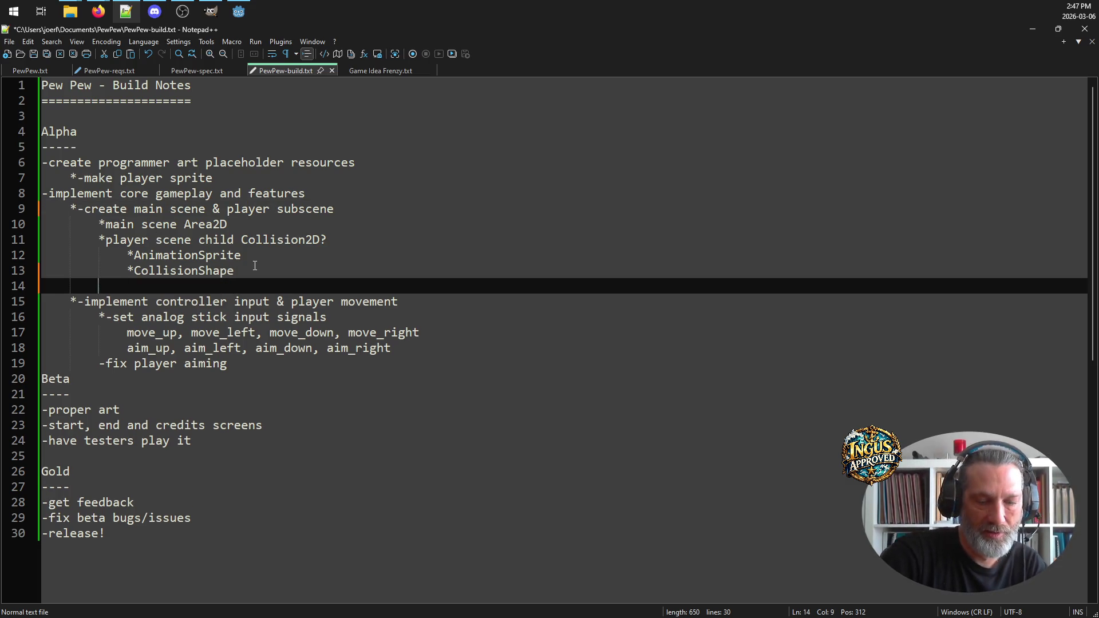
{"action": "type", "text": "-fix main "}
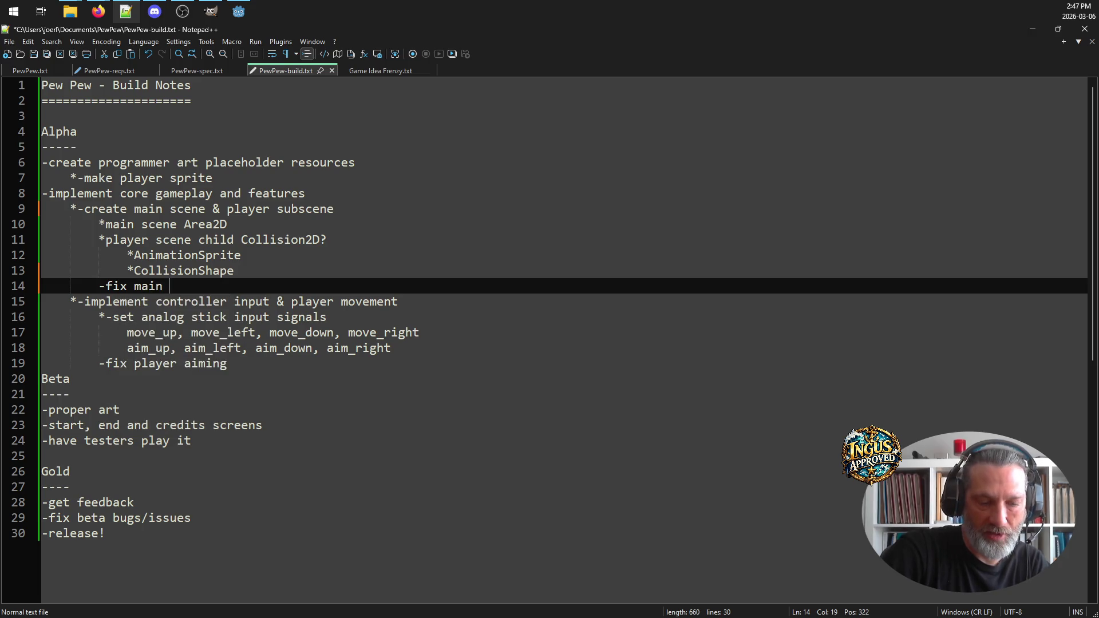
{"action": "type", "text": "scene boundary"}
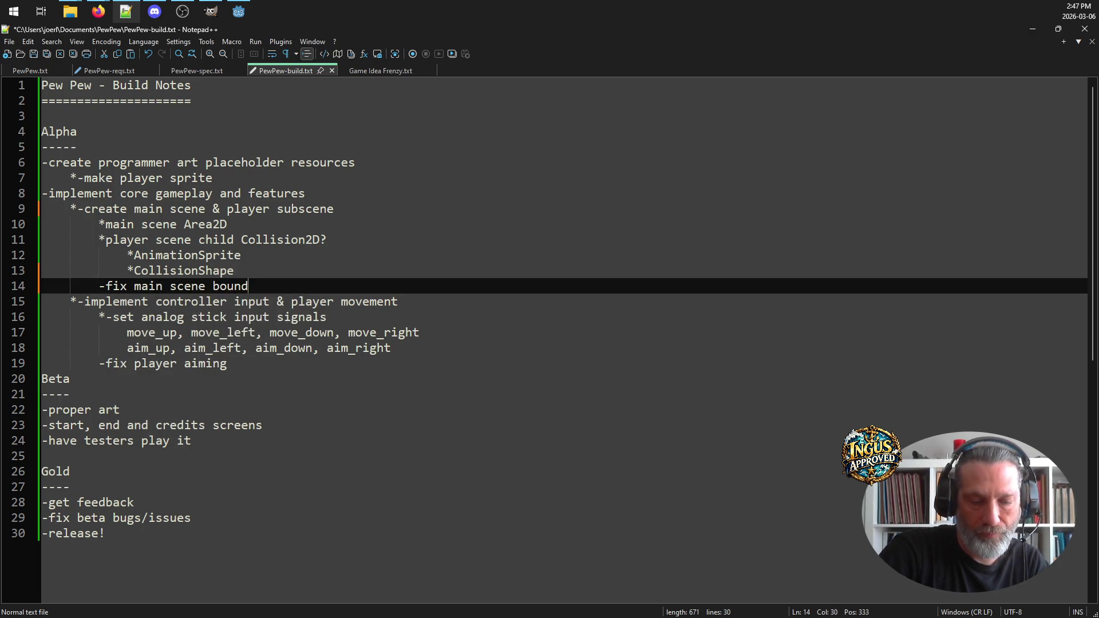
{"action": "key", "text": "ctrl+d"}
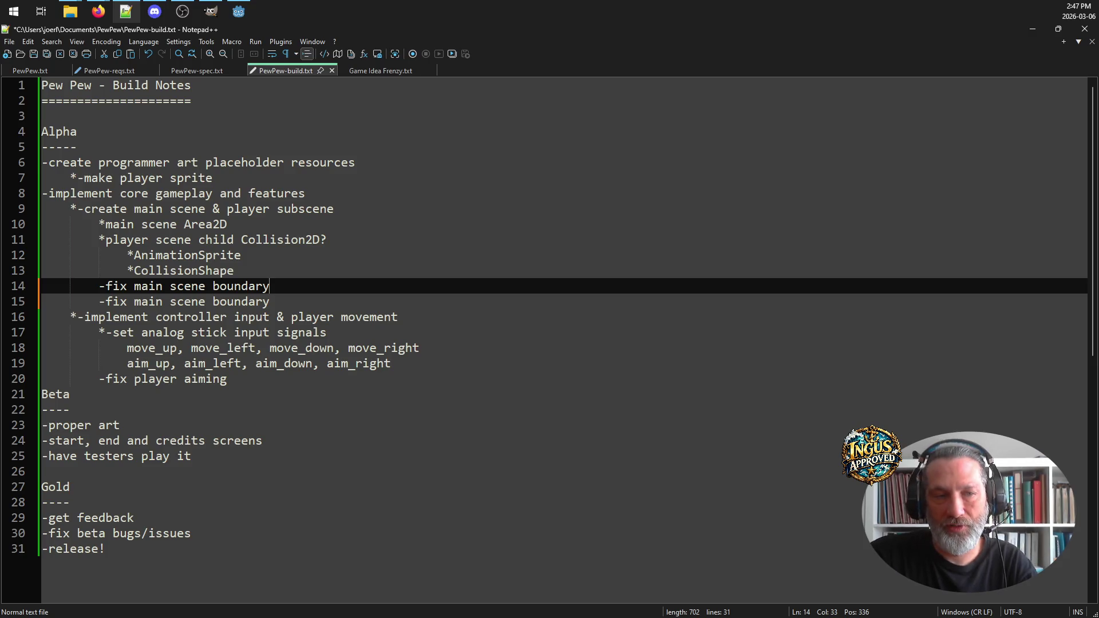
{"action": "left_click_drag", "start_coordinate": [271, 286], "coordinate": [42, 286]}
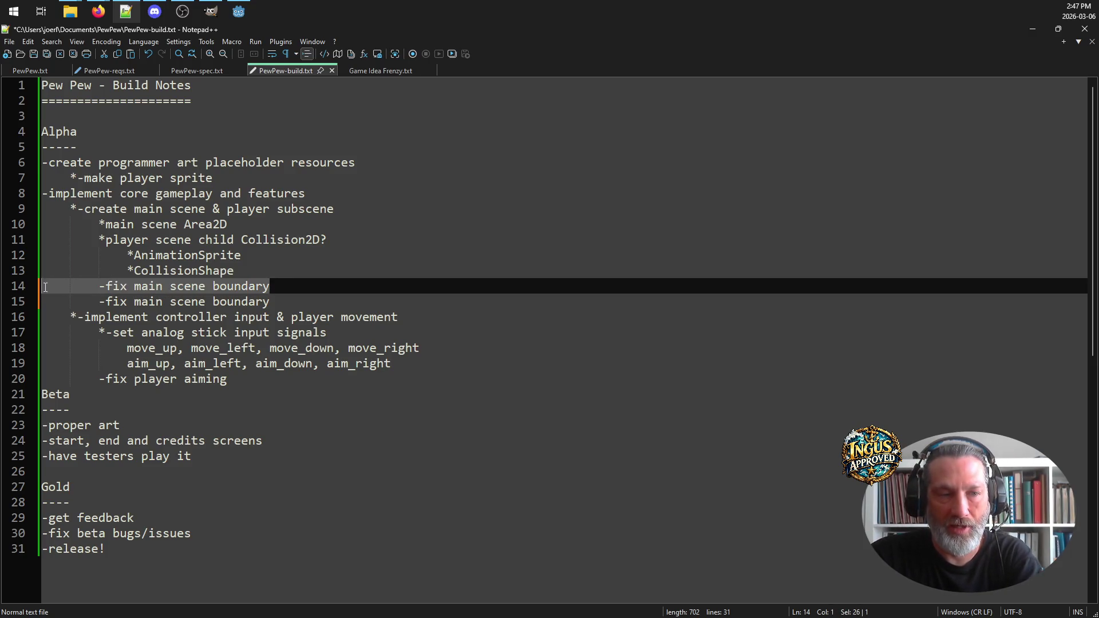
{"action": "key", "text": "BackSpace"}
{"action": "key", "text": "BackSpace"}
{"action": "key", "text": "ctrl+s"}
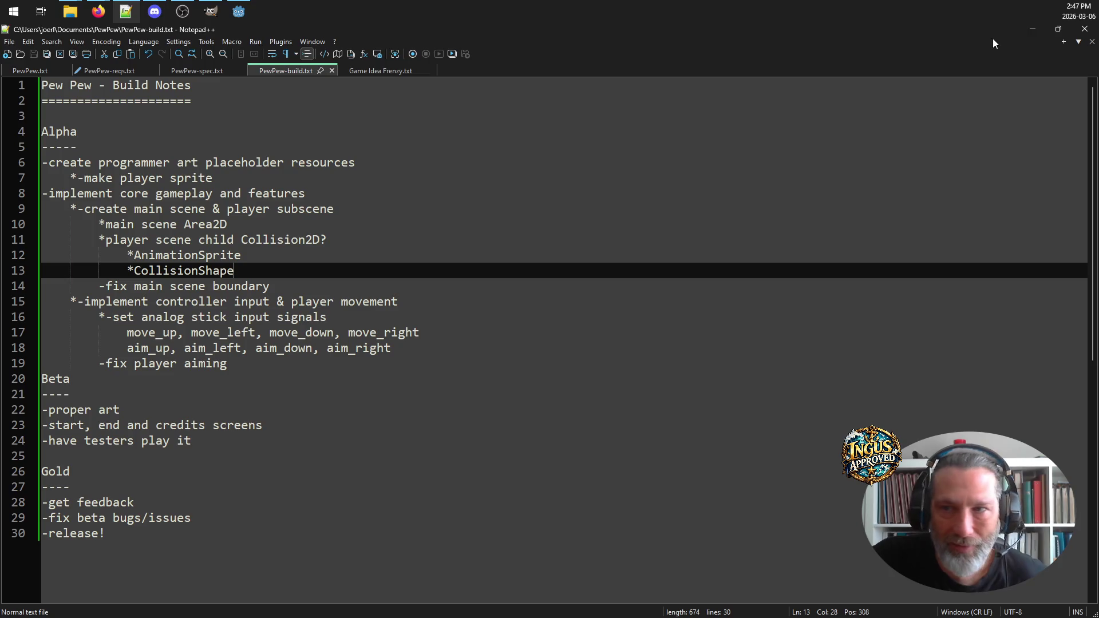
{"action": "left_click", "coordinate": [239, 12]}
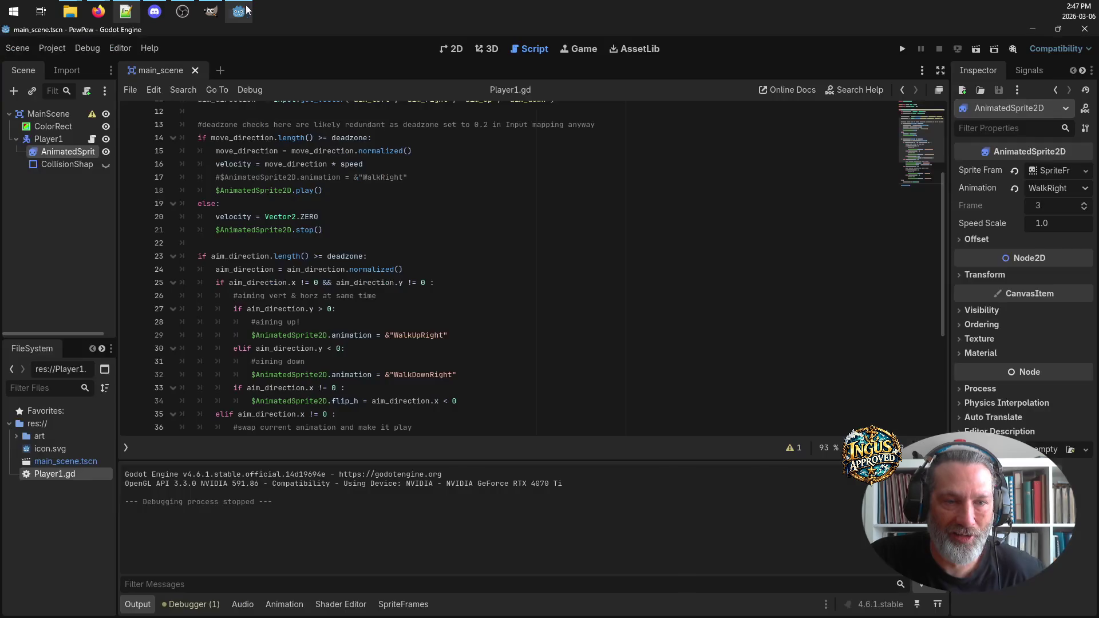
{"action": "scroll", "coordinate": [434, 264], "scroll_direction": "down", "scroll_amount": 2}
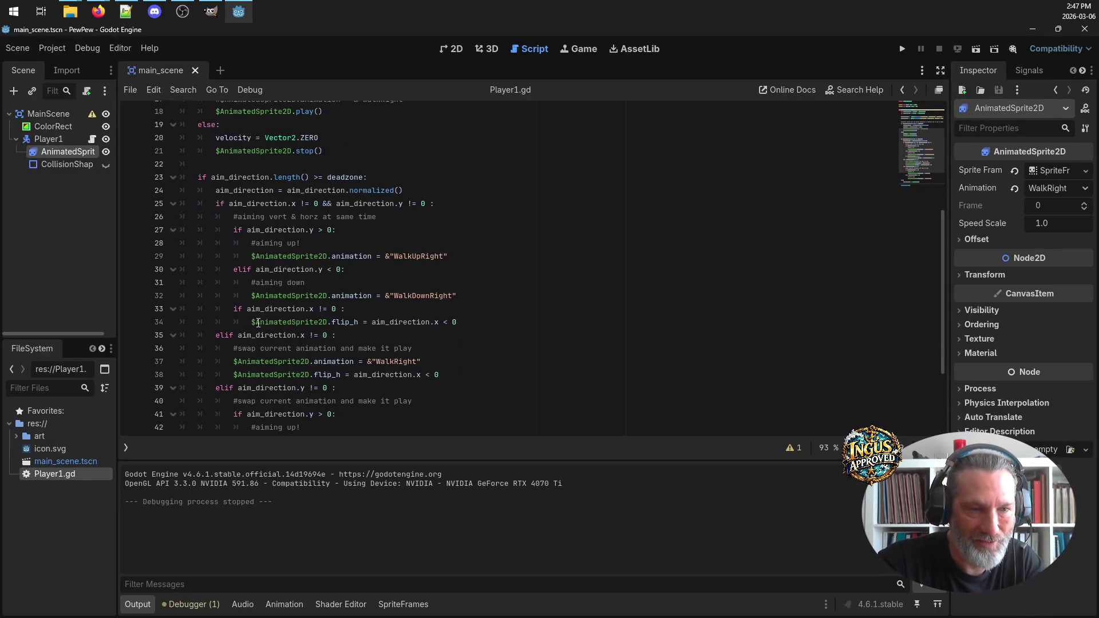
{"action": "scroll", "coordinate": [258, 323], "scroll_direction": "down", "scroll_amount": 3}
{"action": "scroll", "coordinate": [297, 224], "scroll_direction": "up", "scroll_amount": 5}
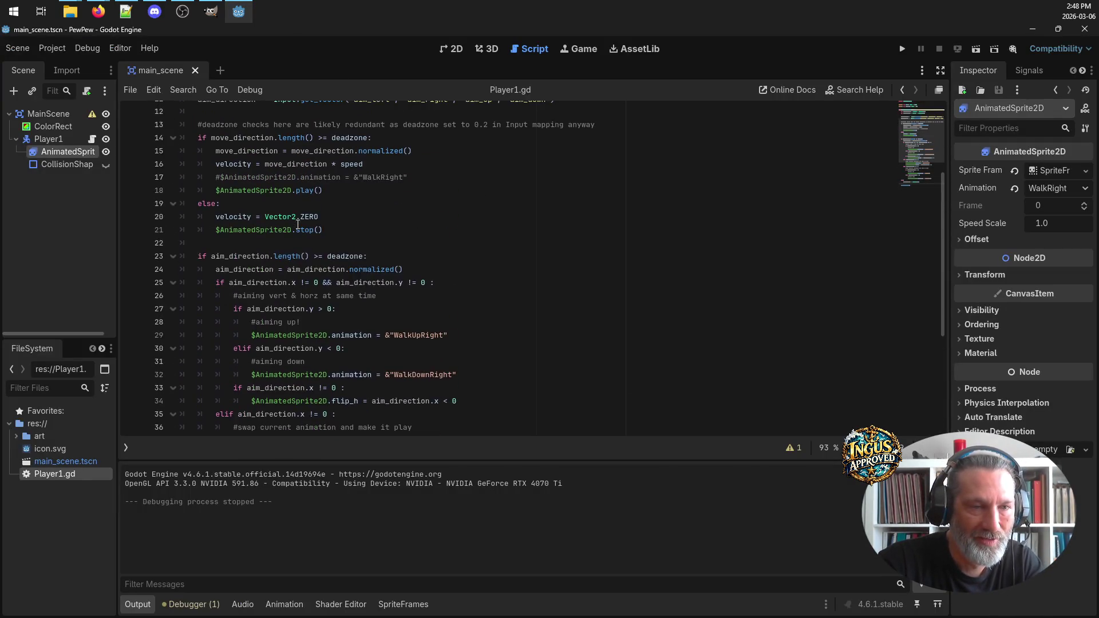
{"action": "scroll", "coordinate": [295, 217], "scroll_direction": "down", "scroll_amount": 3}
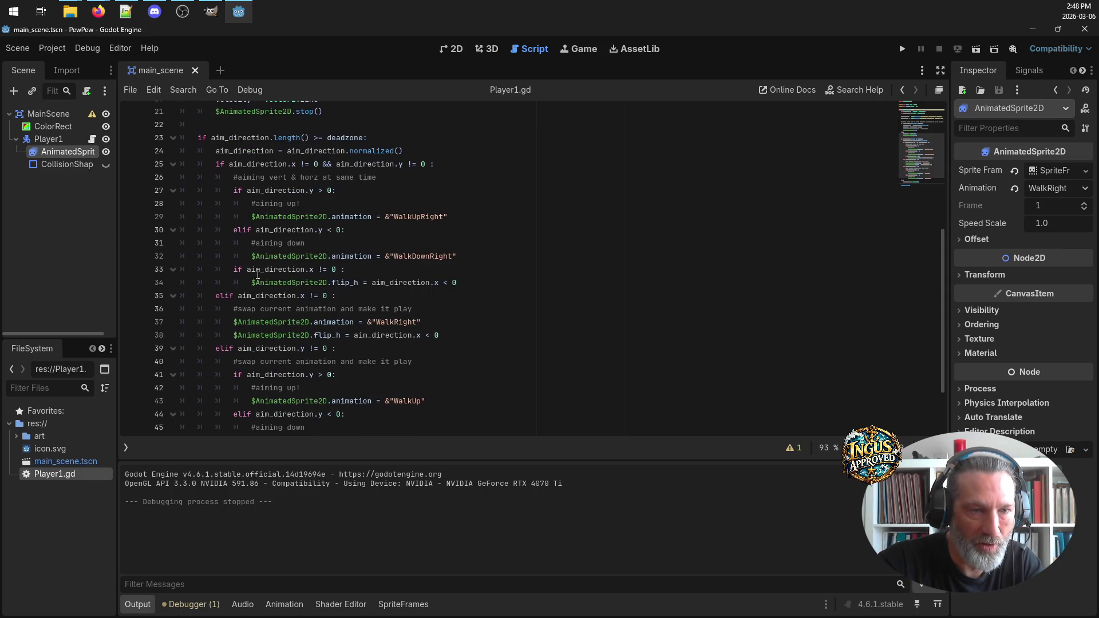
{"action": "mouse_move", "coordinate": [478, 281]}
{"action": "left_mouse_down"}
{"action": "mouse_move", "coordinate": [321, 255]}
{"action": "mouse_move", "coordinate": [172, 164]}
{"action": "left_mouse_up"}
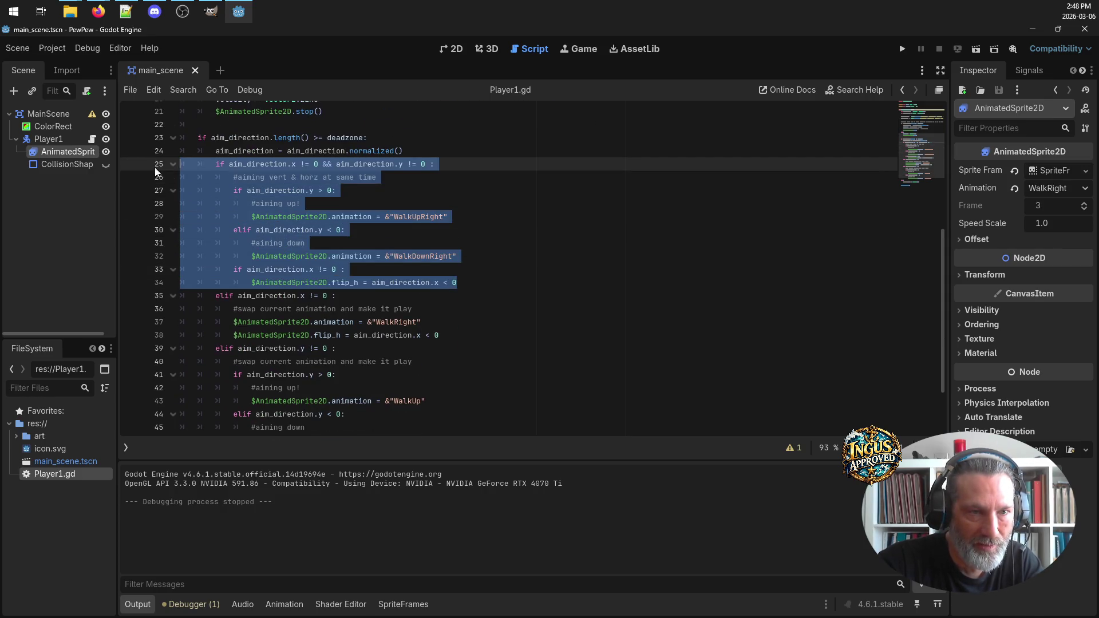
{"action": "left_click", "coordinate": [119, 49]}
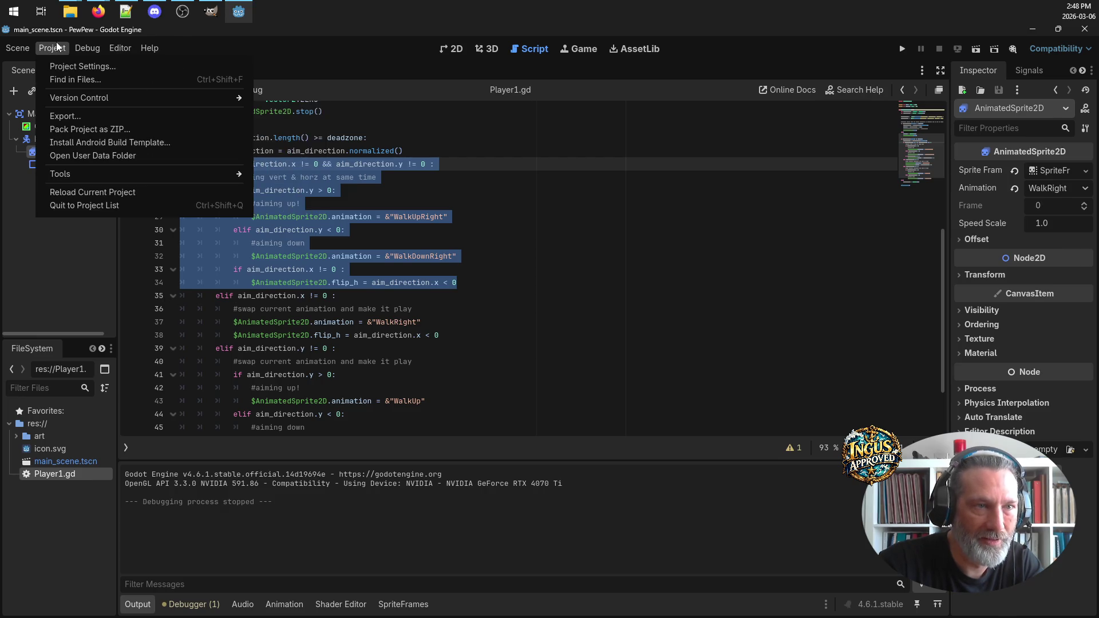
{"action": "left_click", "coordinate": [75, 47]}
{"action": "left_click", "coordinate": [76, 48]}
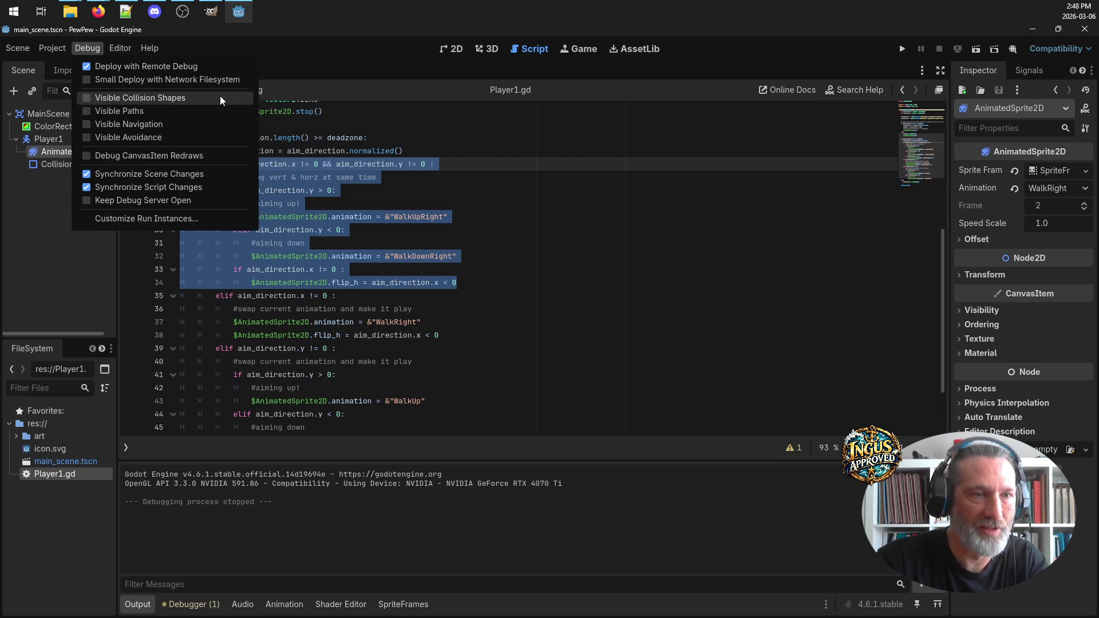
{"action": "left_click", "coordinate": [315, 40]}
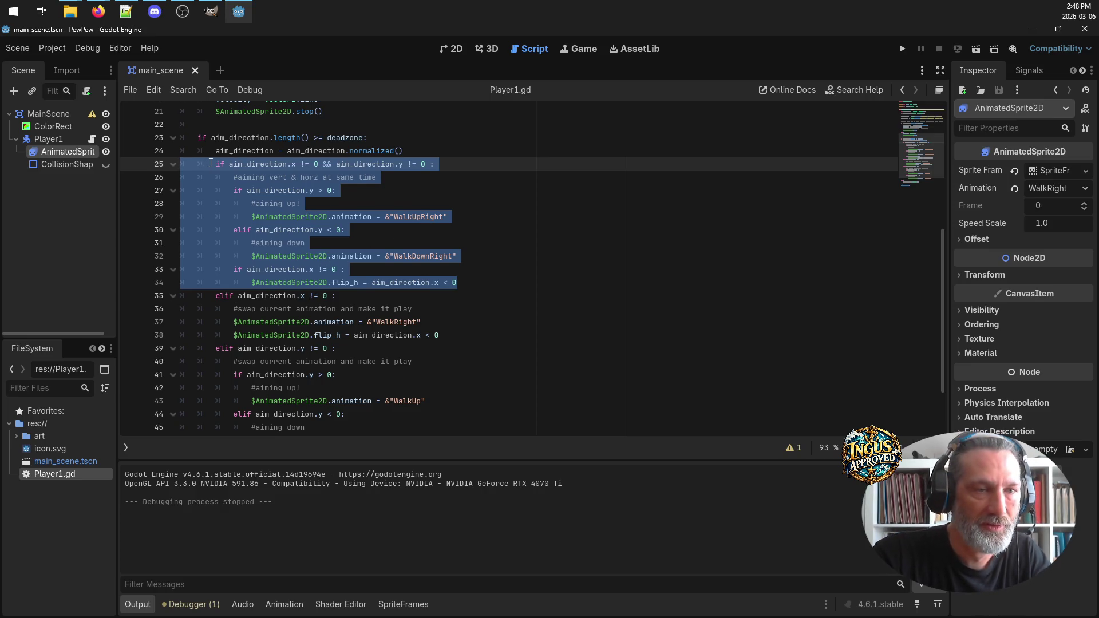
Comment out lines 25–34, the diagonal-aim branch, with #
{"action": "left_click", "coordinate": [211, 163]}
{"action": "type", "text": "#"}
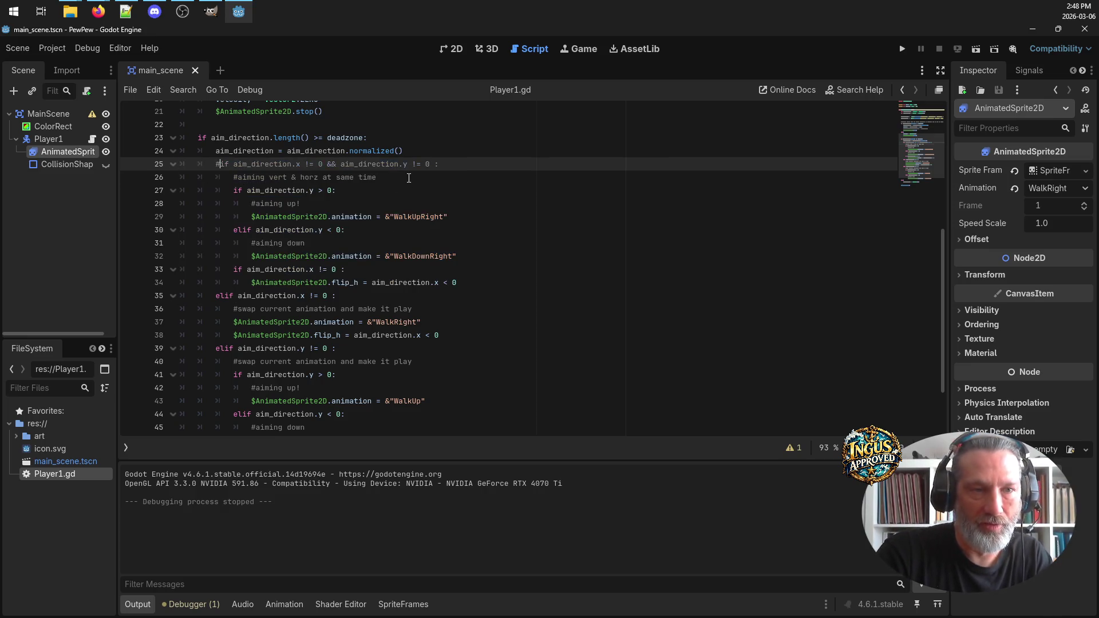
{"action": "key", "text": "Down"}
{"action": "key", "text": "Down"}
{"action": "key", "text": "Up"}
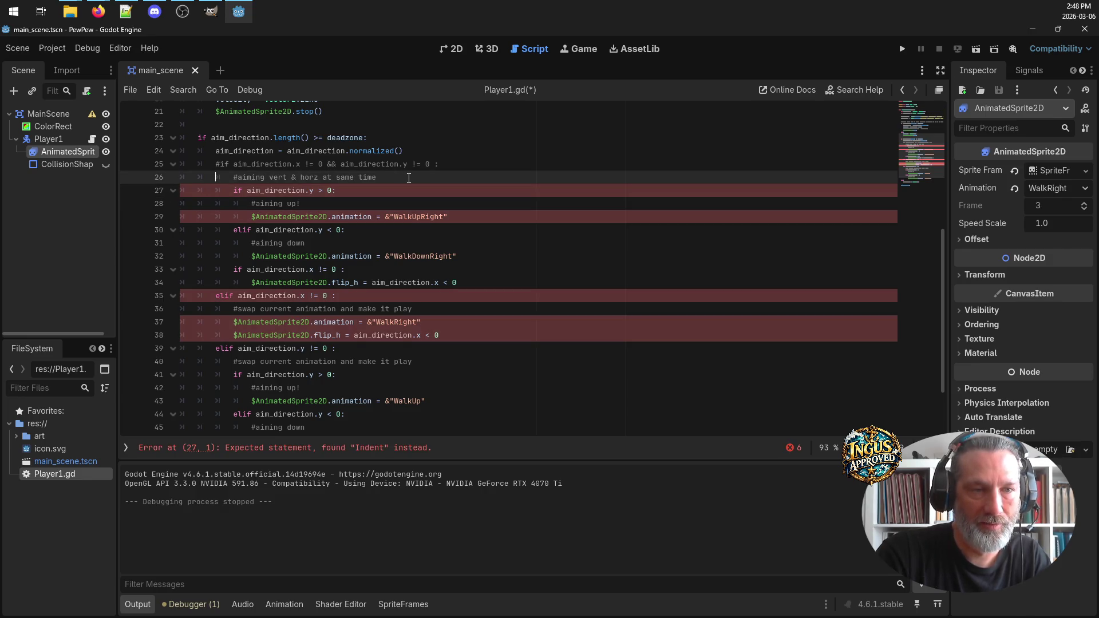
{"action": "type", "text": "#"}
{"action": "key", "text": "Down"}
{"action": "type", "text": "#"}
{"action": "key", "text": "Down"}
{"action": "type", "text": "#"}
{"action": "key", "text": "Down"}
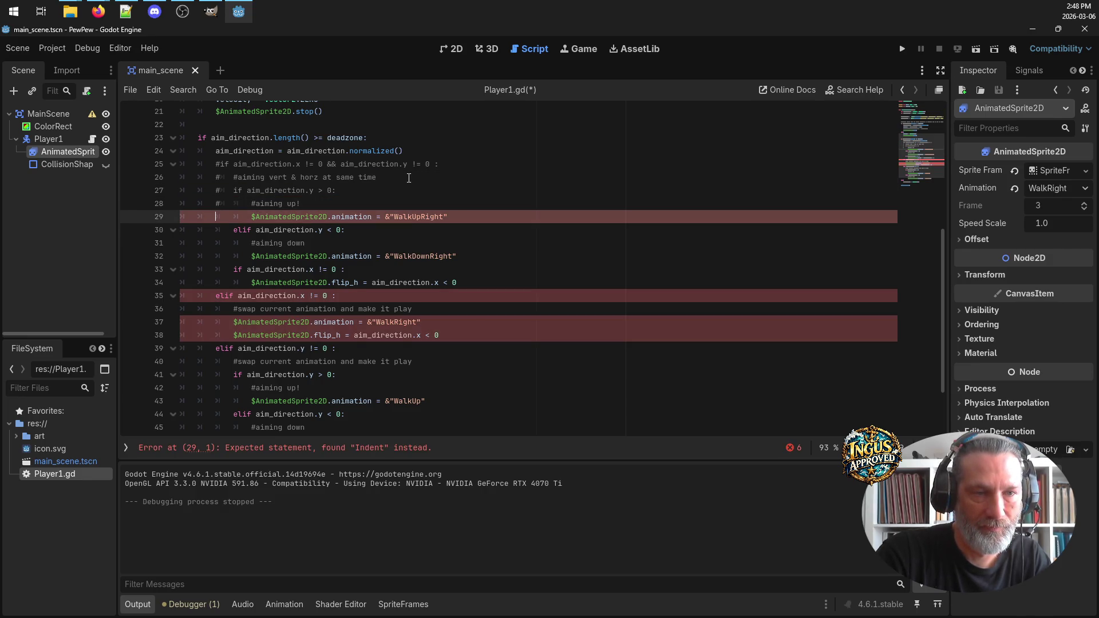
{"action": "type", "text": "#"}
{"action": "key", "text": "Down"}
{"action": "type", "text": "#"}
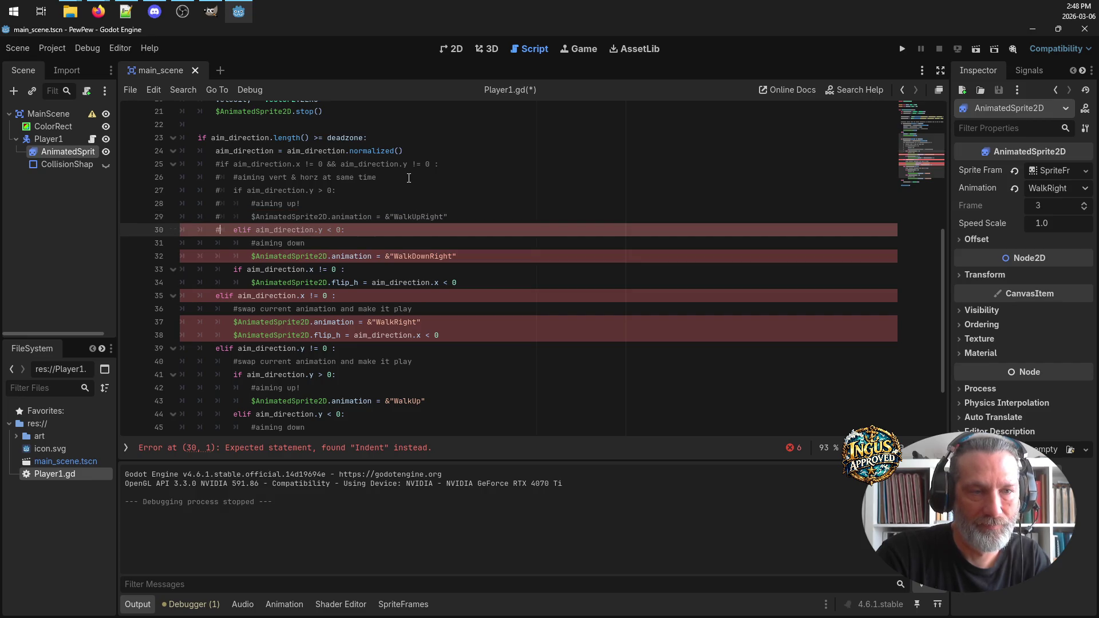
{"action": "key", "text": "Down"}
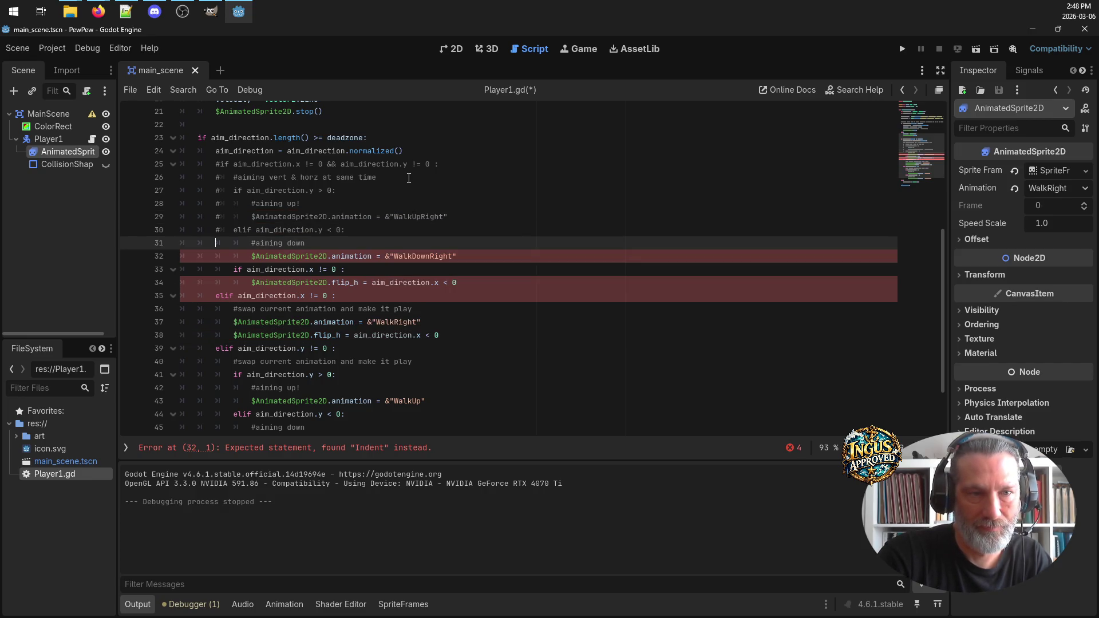
{"action": "type", "text": "#"}
{"action": "key", "text": "Down"}
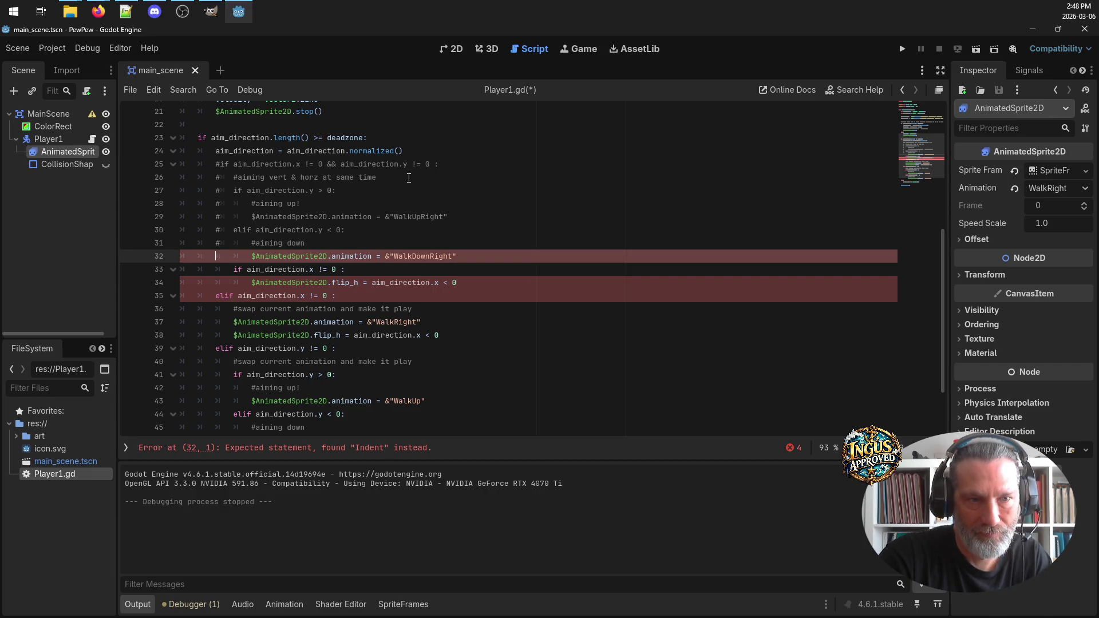
{"action": "type", "text": "#"}
{"action": "key", "text": "Down"}
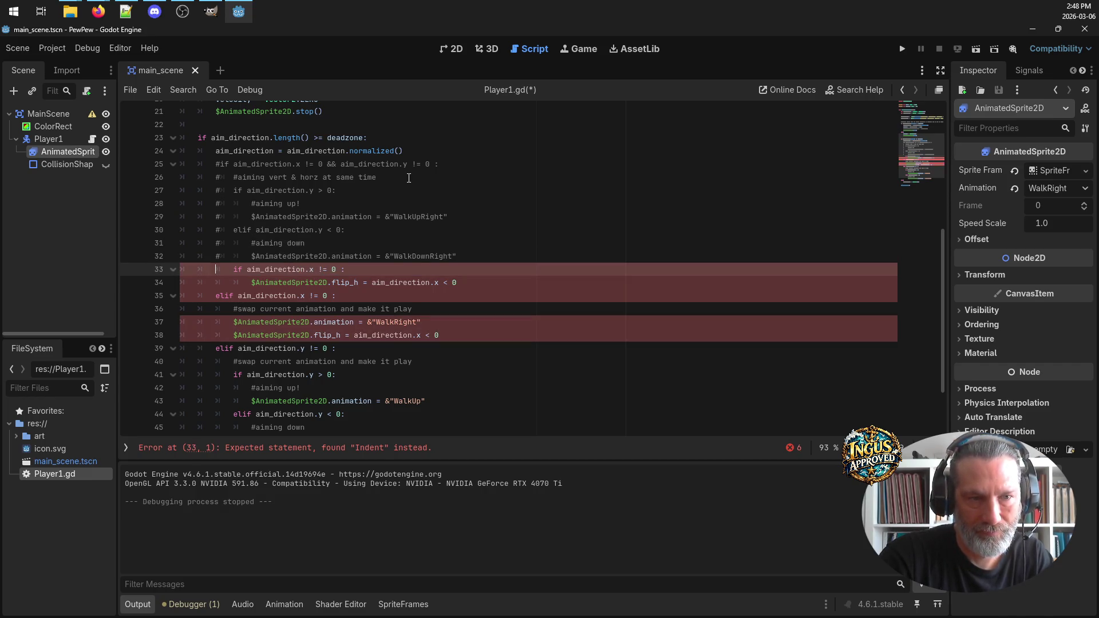
{"action": "type", "text": "#"}
{"action": "key", "text": "Down"}
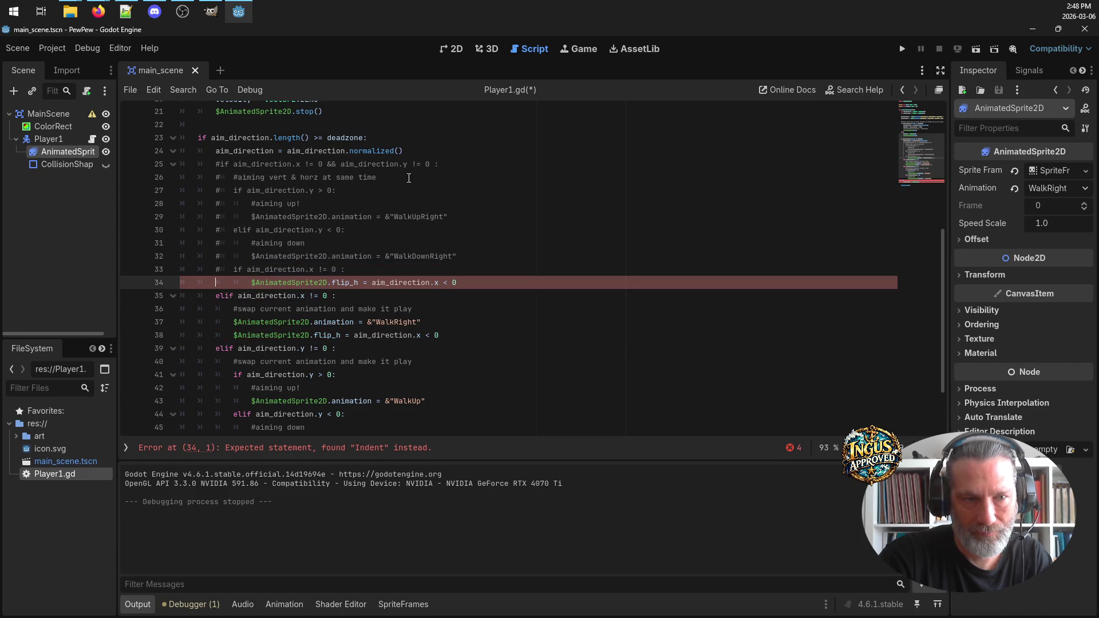
{"action": "type", "text": "#"}
{"action": "key", "text": "Down"}
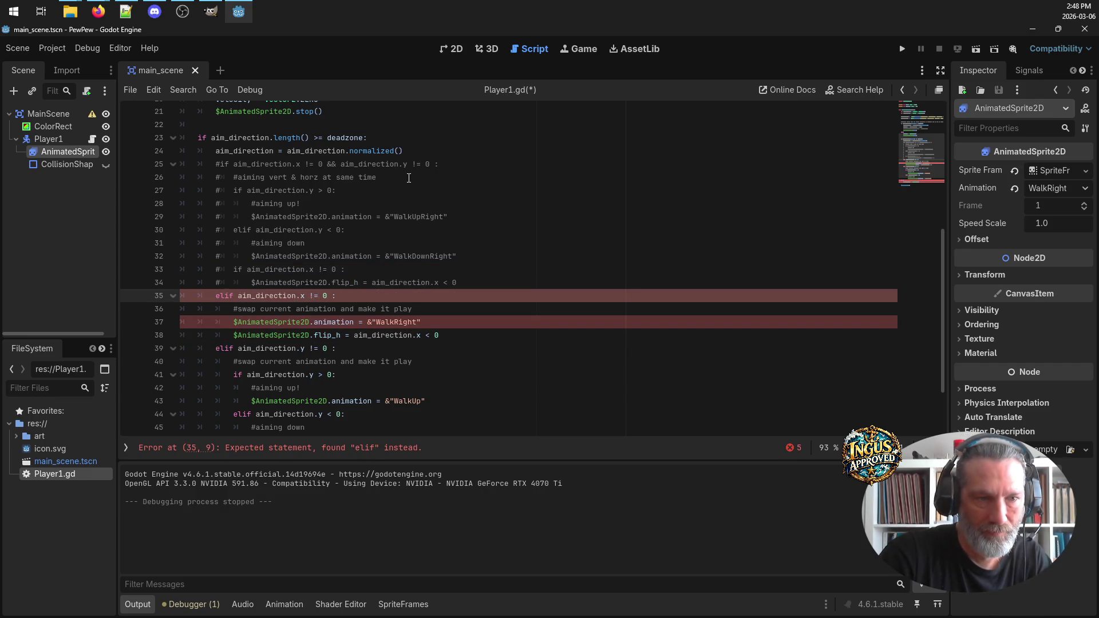
Turn line 35's elif into a plain if and save Player1.gd
{"action": "key", "text": "Delete"}
{"action": "key", "text": "Delete"}
{"action": "left_click", "coordinate": [444, 306]}
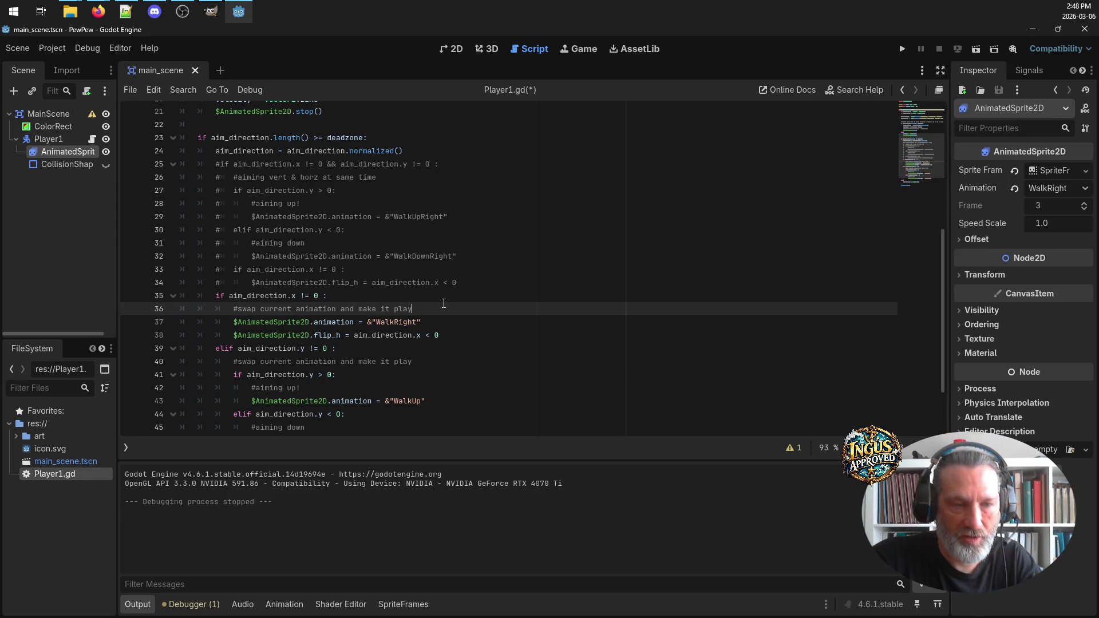
{"action": "key", "text": "ctrl+s"}
Delete the flip_h statement from the horizontal-aim branch
{"action": "scroll", "coordinate": [468, 255], "scroll_direction": "down", "scroll_amount": 2}
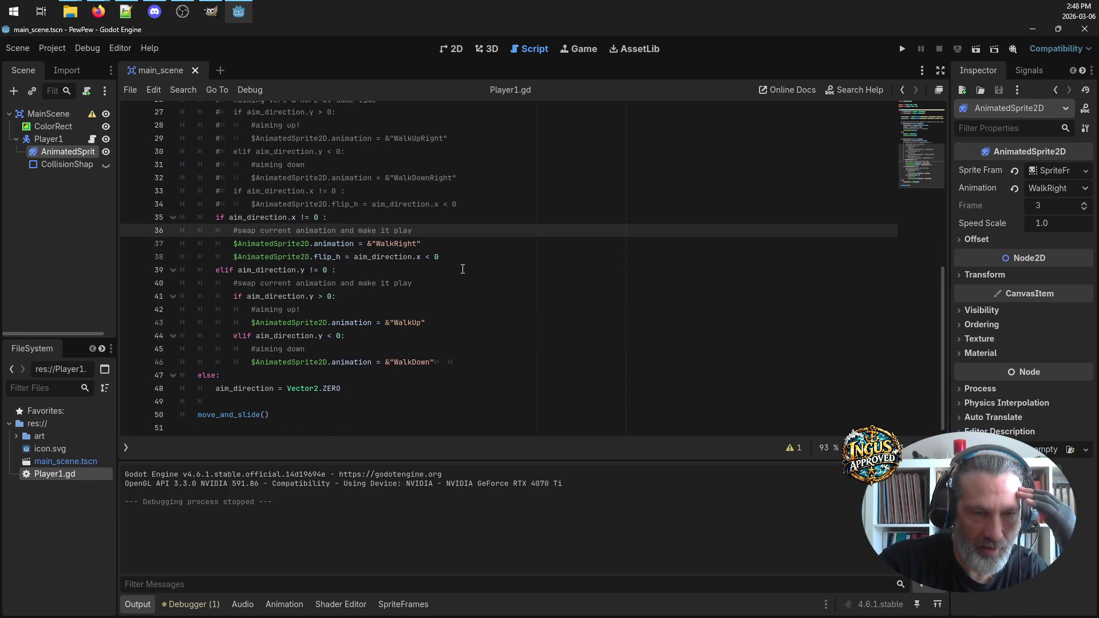
{"action": "key", "text": "Down"}
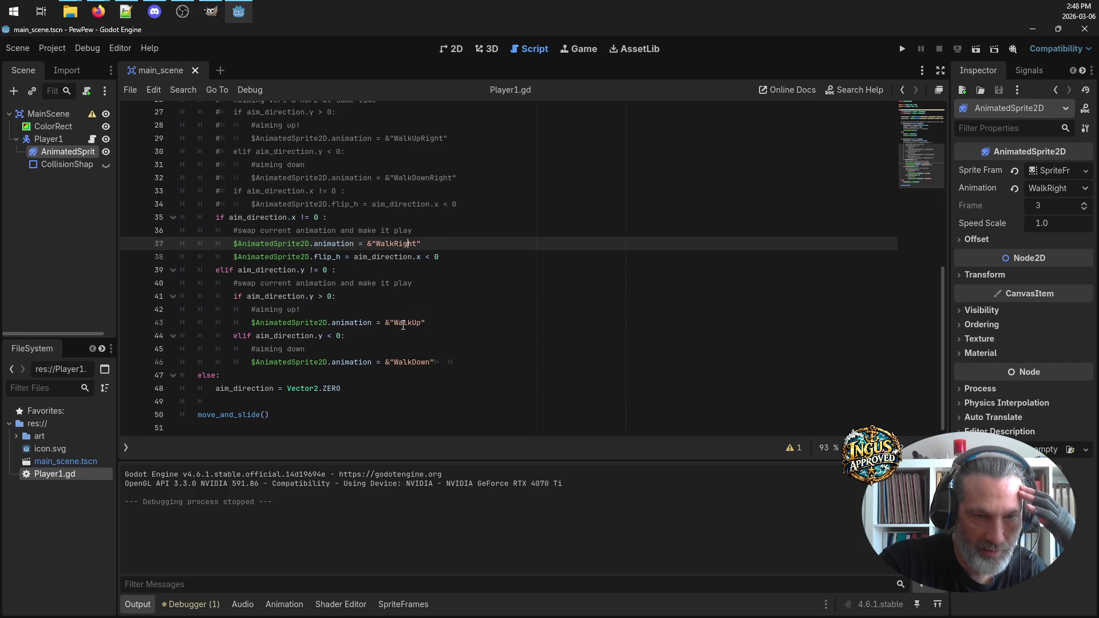
{"action": "left_click", "coordinate": [407, 323]}
{"action": "left_click", "coordinate": [416, 362]}
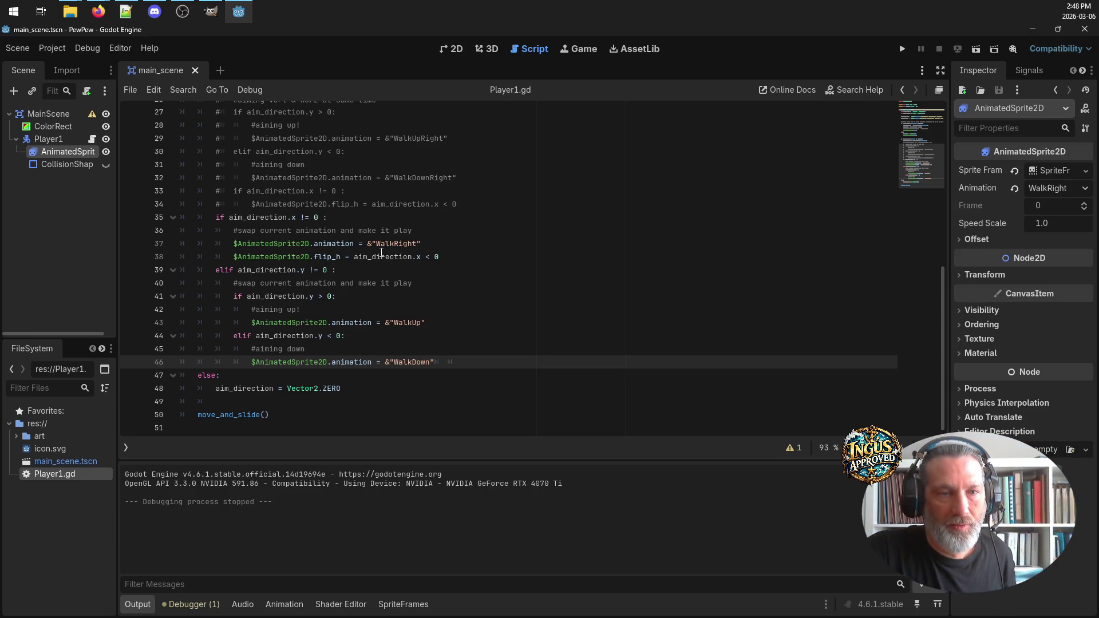
{"action": "mouse_move", "coordinate": [382, 252]}
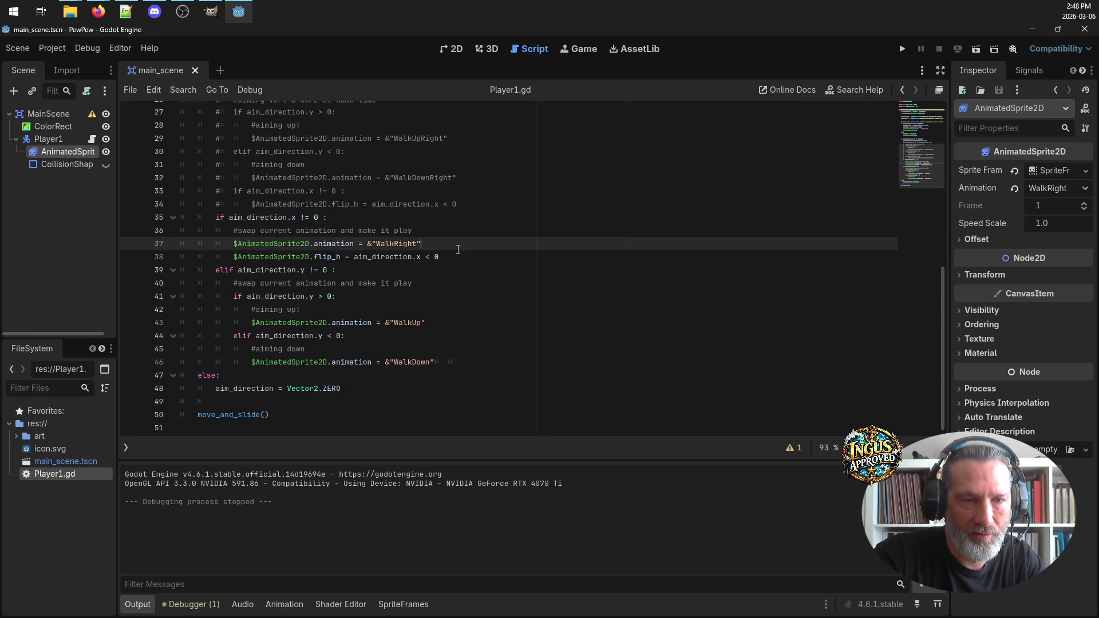
{"action": "mouse_move", "coordinate": [438, 257]}
{"action": "left_mouse_down"}
{"action": "mouse_move", "coordinate": [233, 243]}
{"action": "mouse_move", "coordinate": [232, 256]}
{"action": "left_mouse_up"}
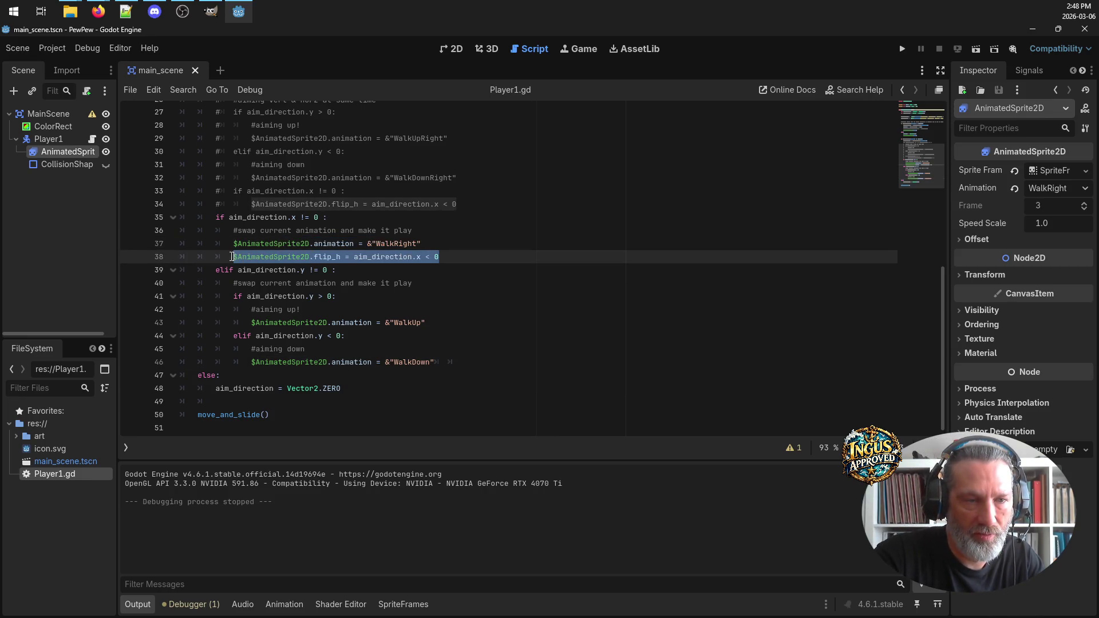
{"action": "key", "text": "Delete"}
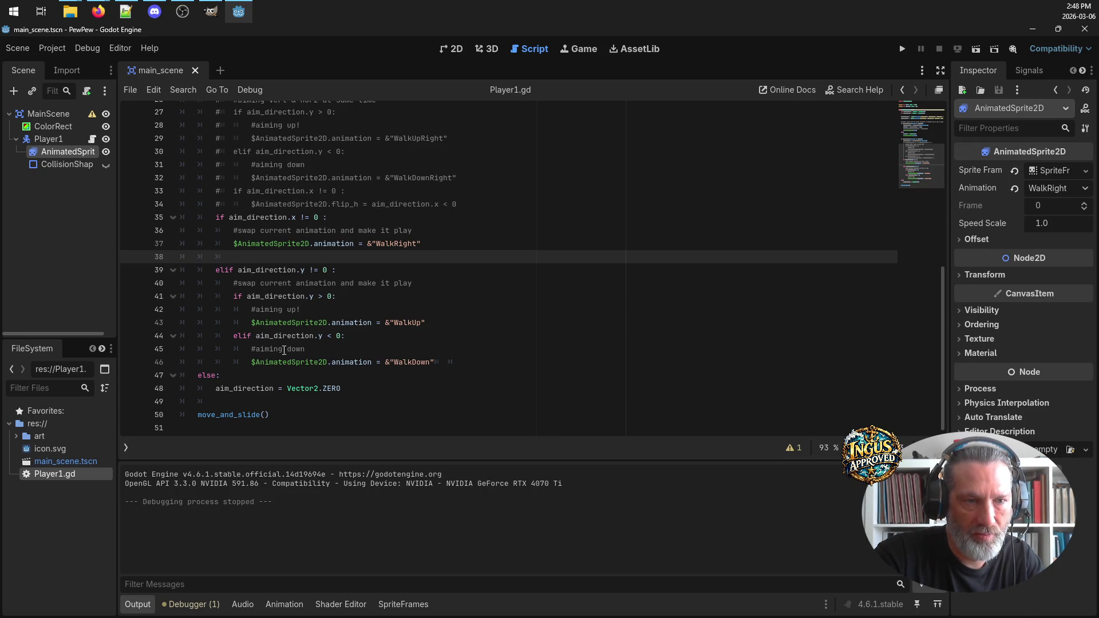